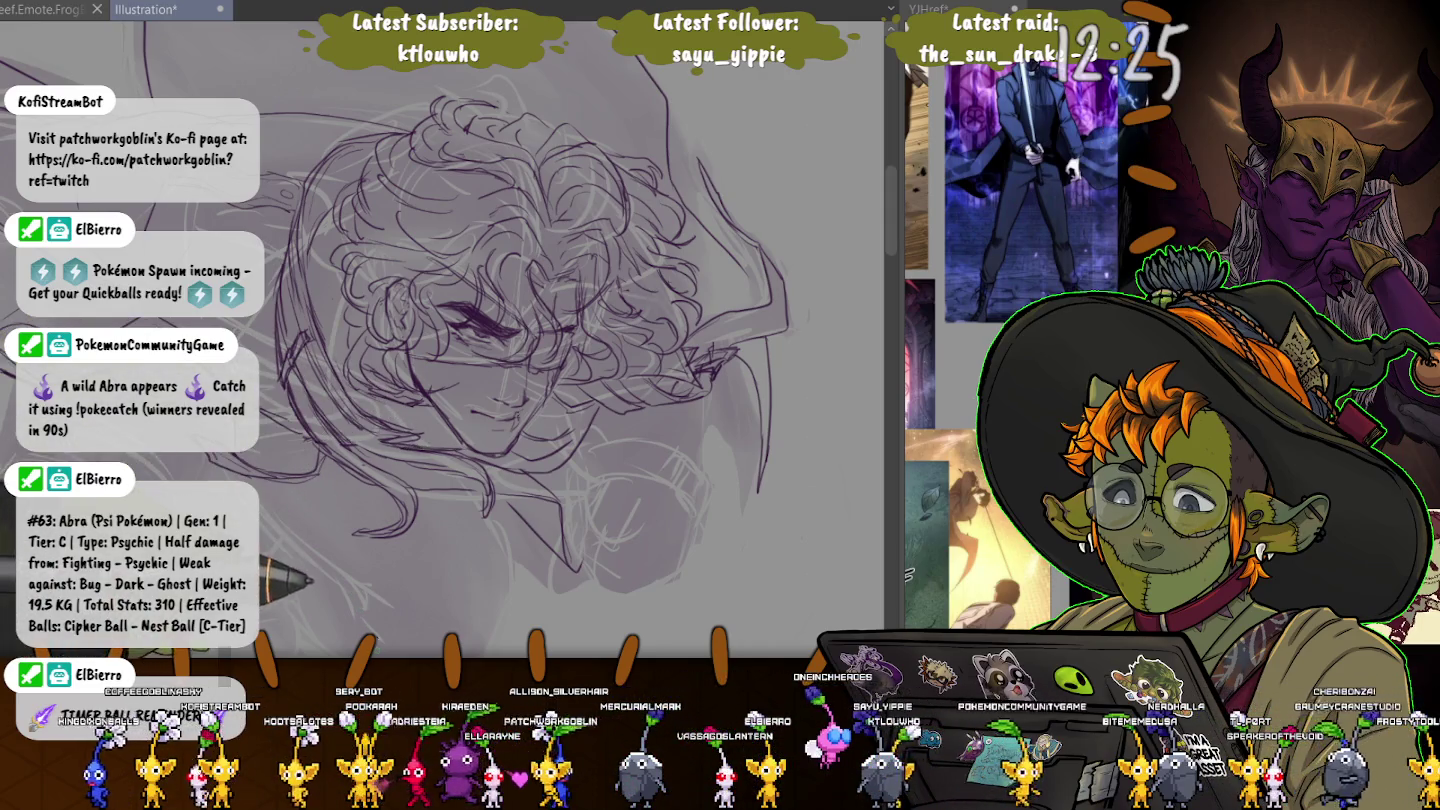
- Draw darker purple eyelash strokes over the character's eyes on the face sketch
scroll(440, 340, "down", 3)
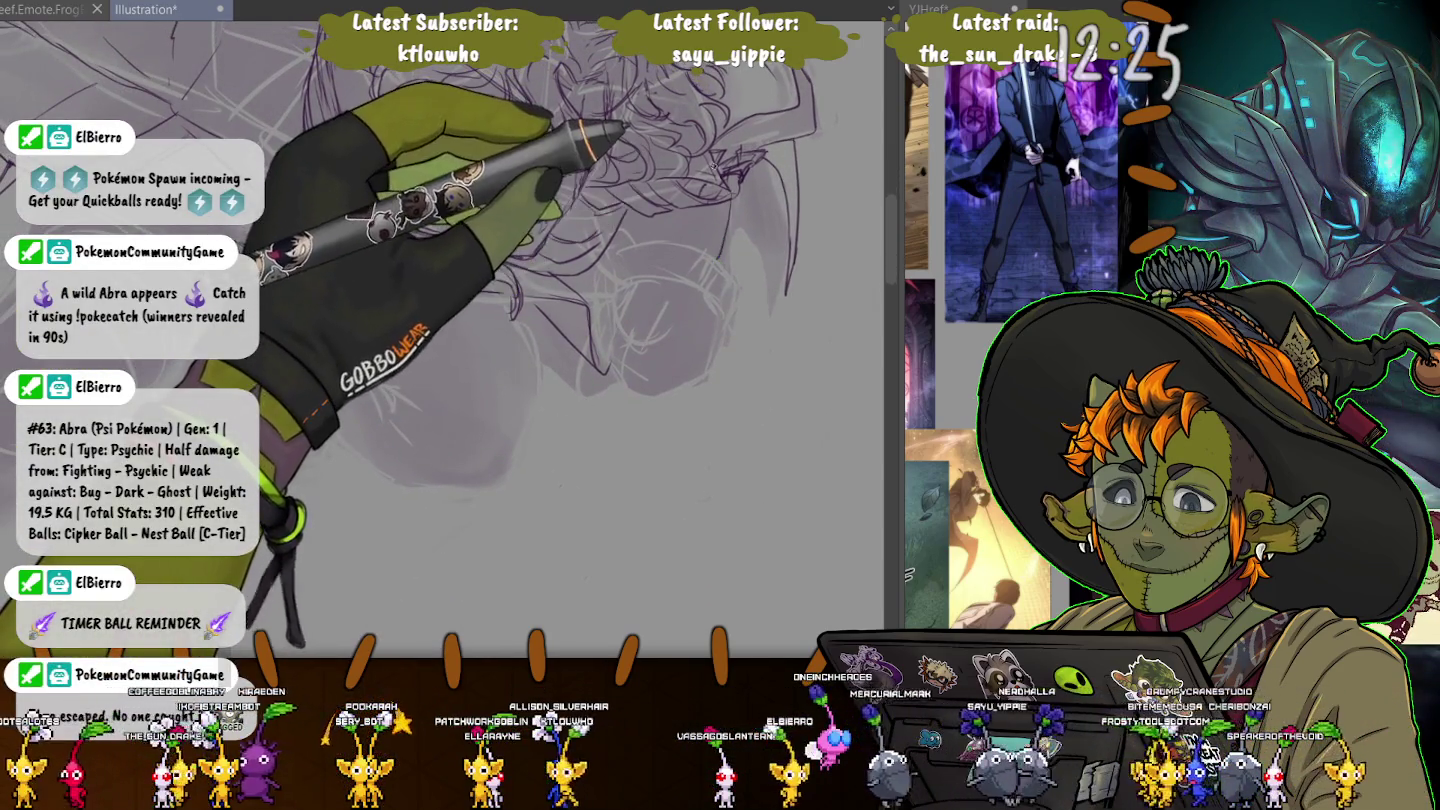
left_click_drag(500, 125, 560, 140)
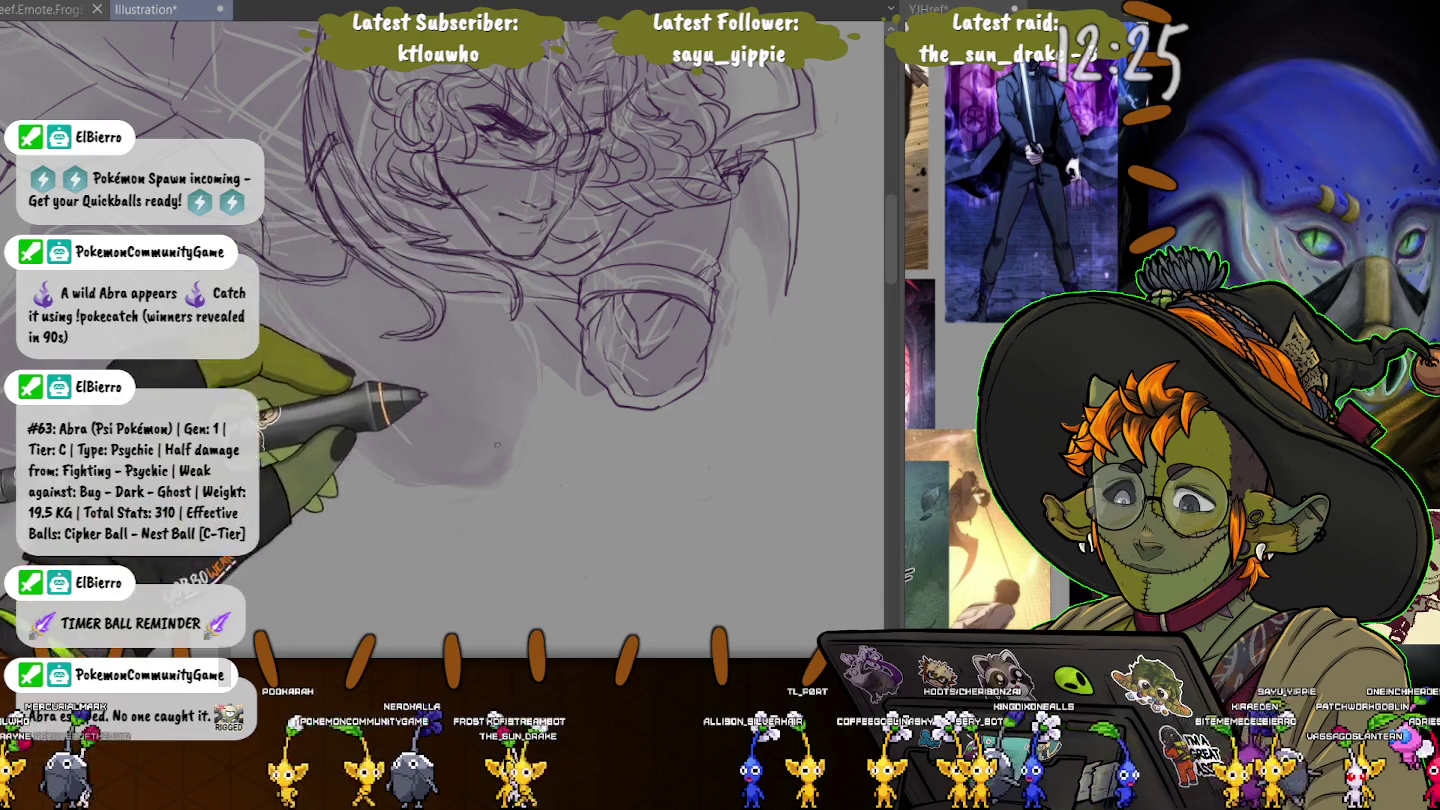
scroll(498, 444, "up", 2)
scroll(608, 320, "up", 3)
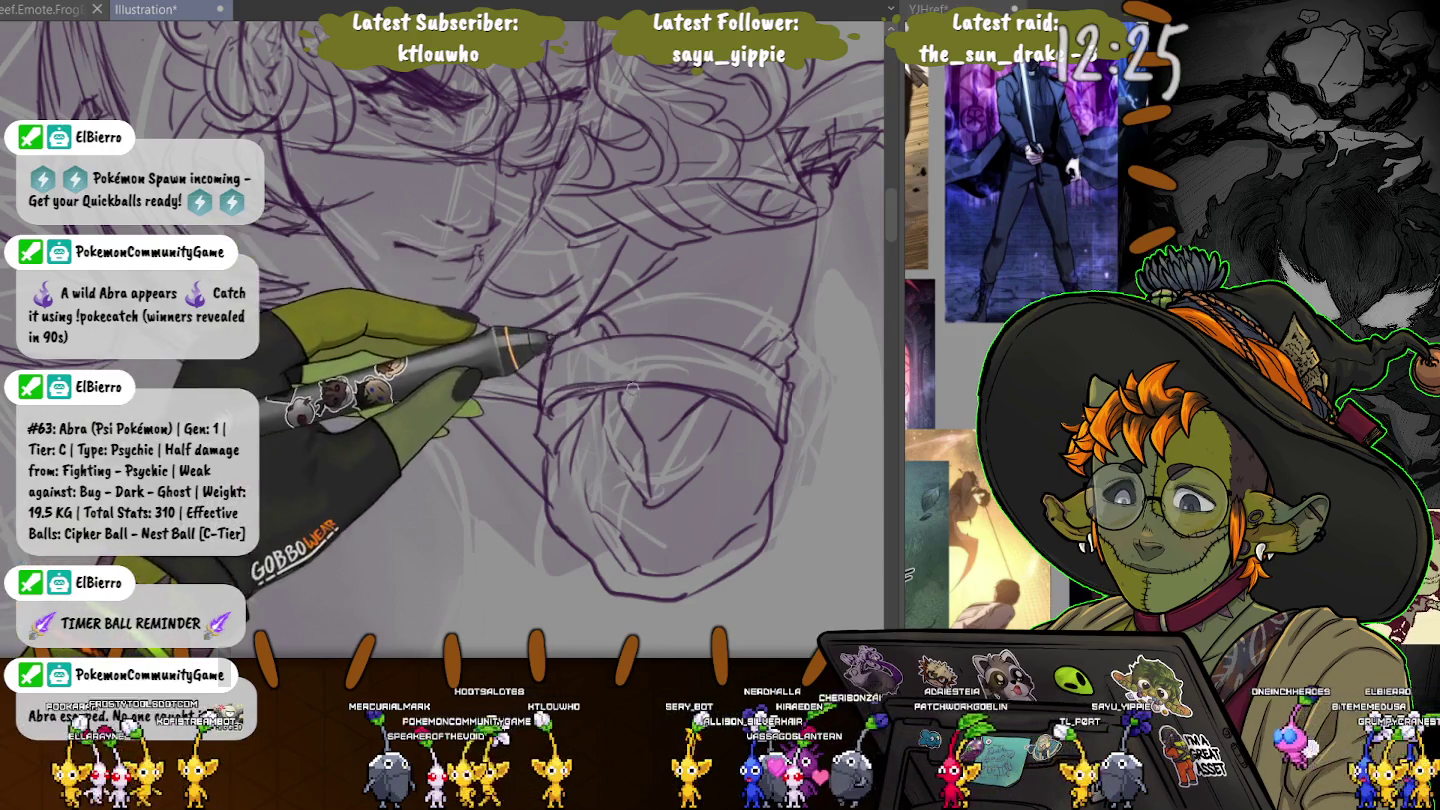
scroll(628, 413, "down", 2)
scroll(627, 413, "down", 2)
scroll(628, 413, "down", 1)
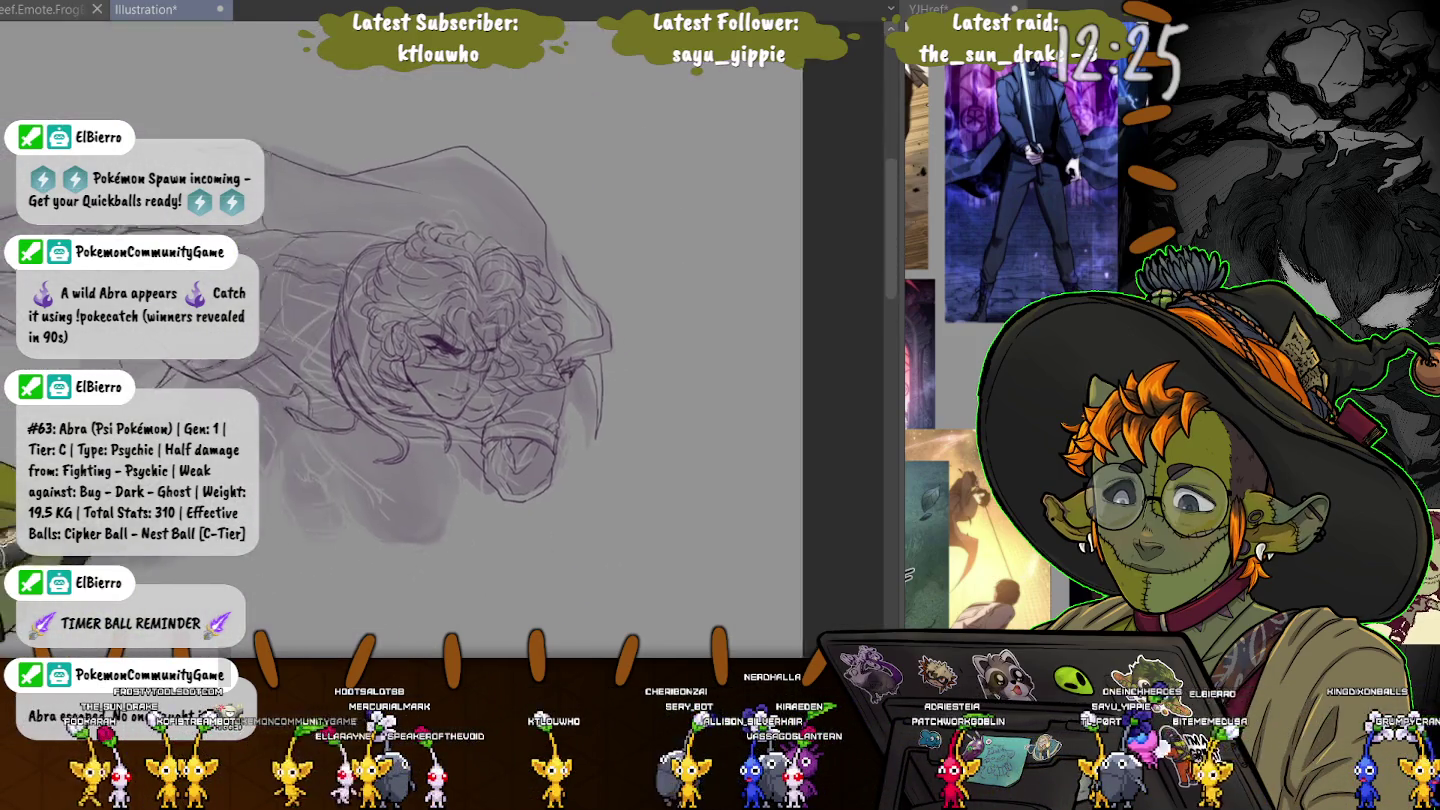
scroll(628, 413, "down", 2)
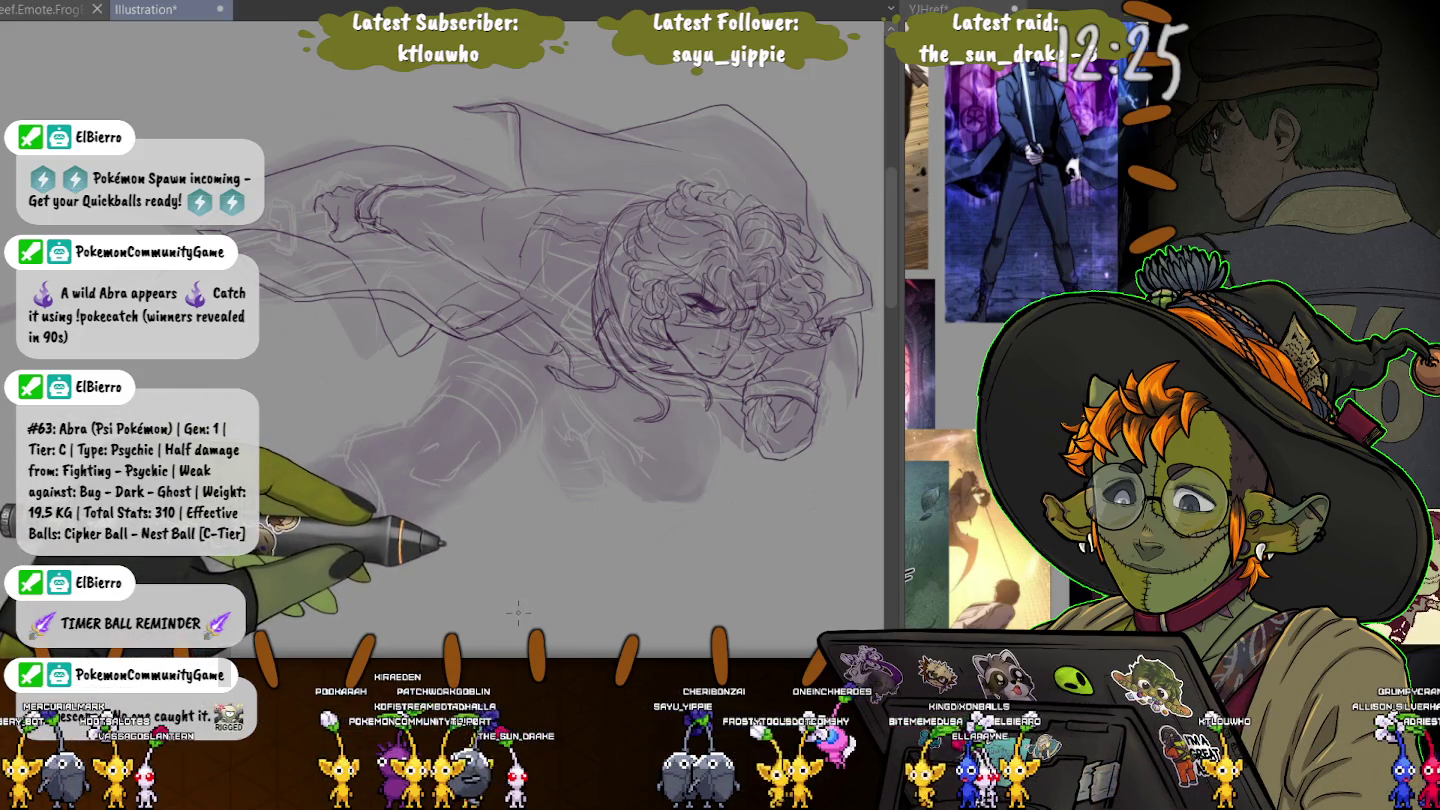
scroll(517, 609, "up", 5)
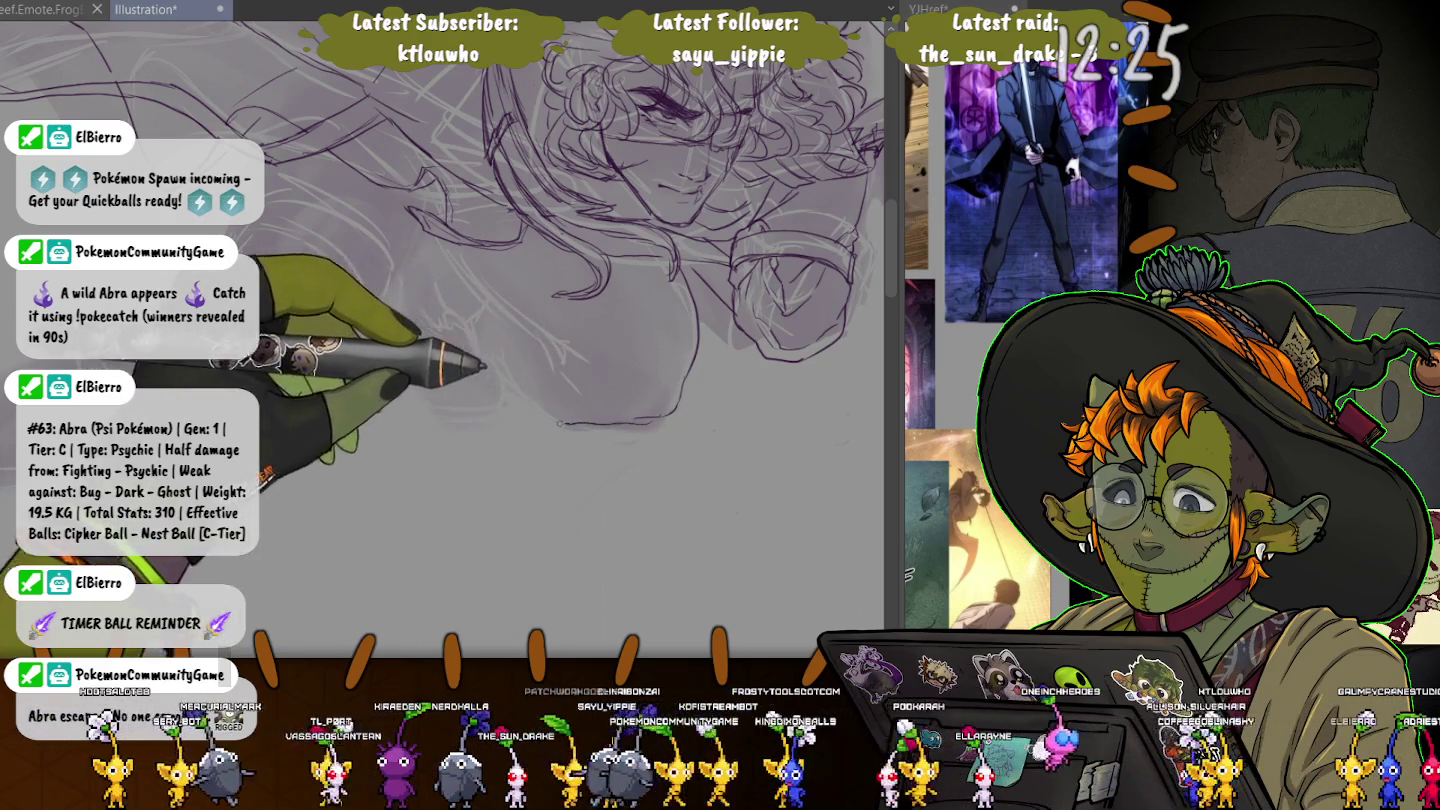
- Extend the chin line to meet the jaw, then add a short refining stroke to the figure
left_click_drag(625, 411, 605, 412)
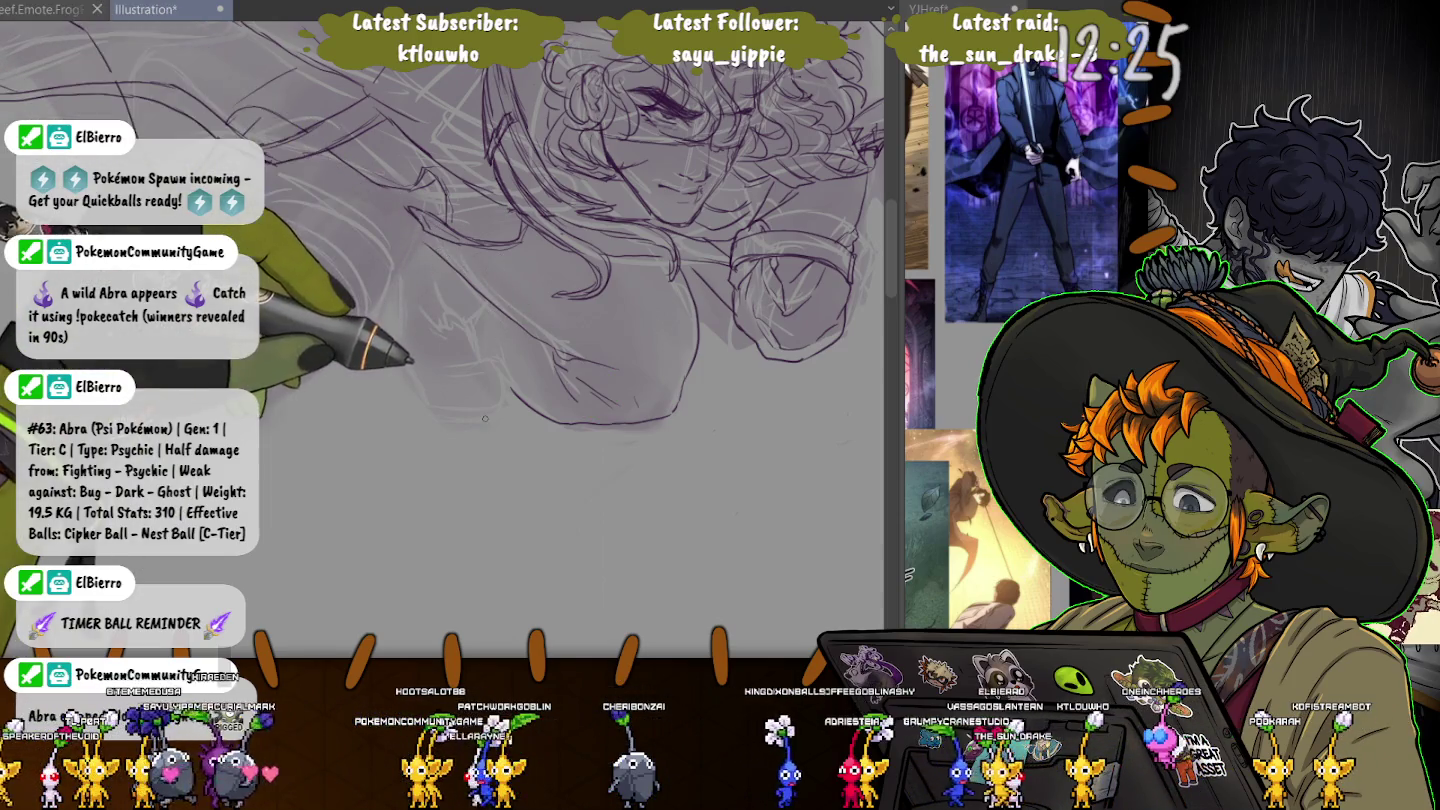
scroll(421, 400, "up", 2)
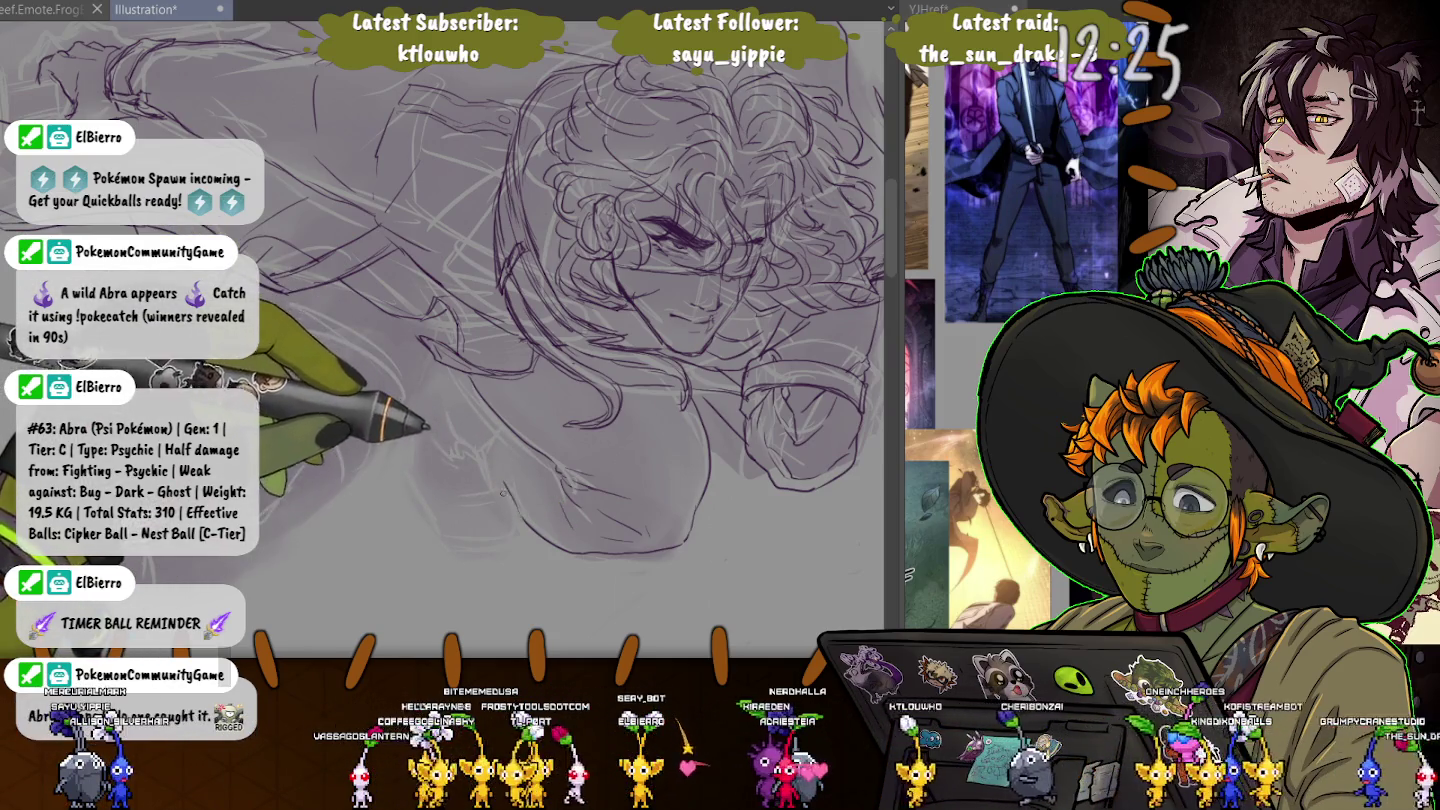
left_click_drag(491, 482, 481, 447)
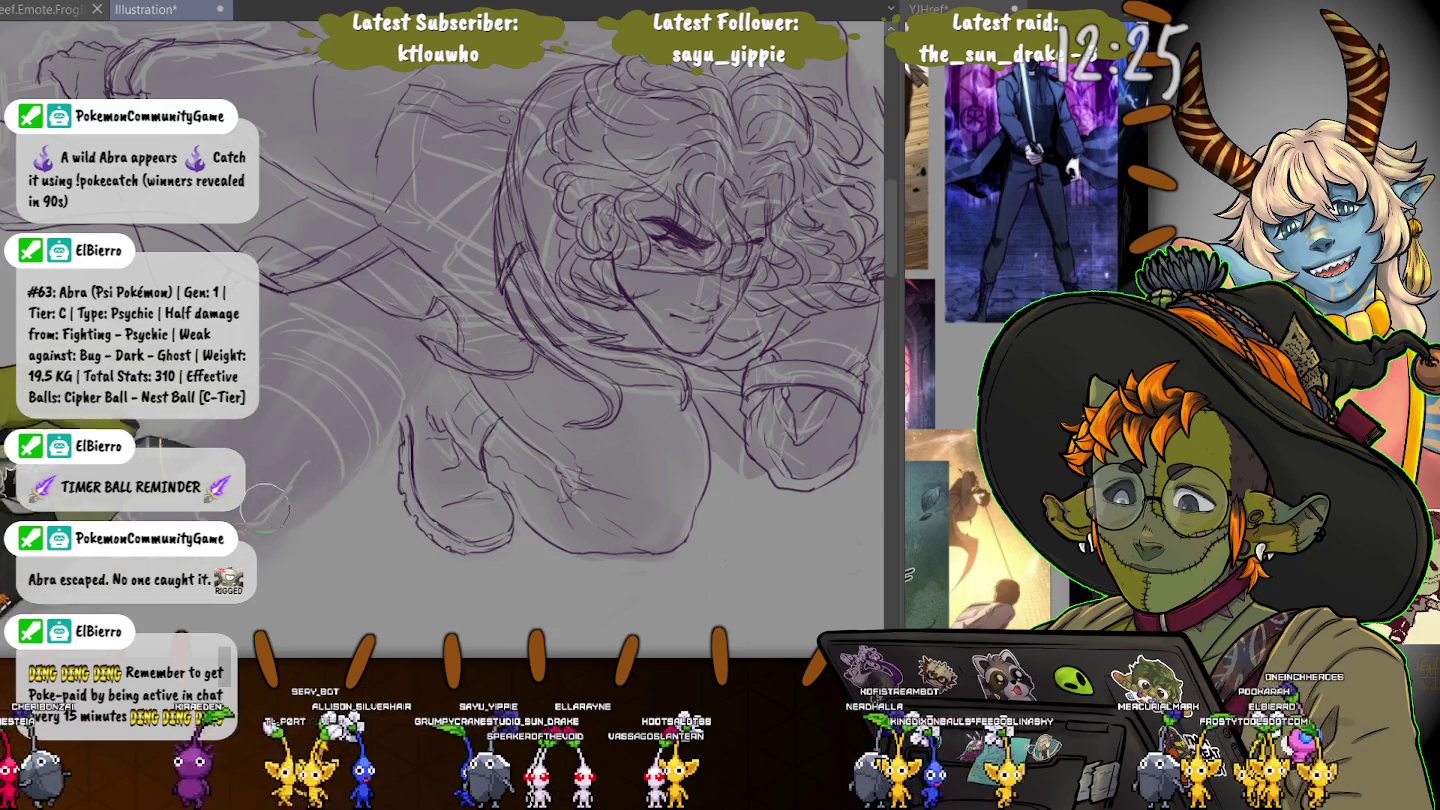
- Rotate and shift the canvas to reframe the hair, face and shoulder area
mouse_move(421, 412)
left_mouse_down()
mouse_move(502, 332)
mouse_move(469, 292)
left_mouse_up()
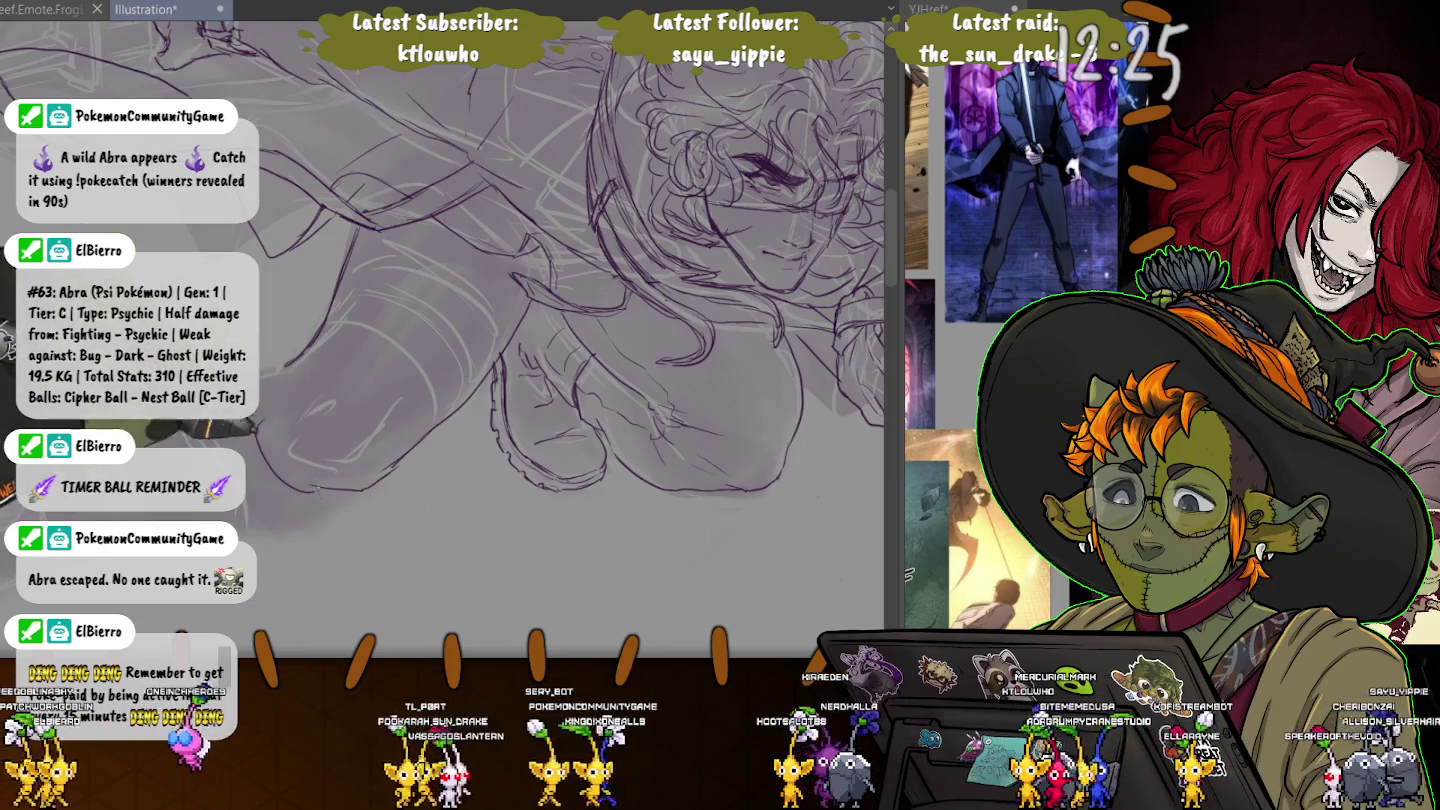
- Extend the lower contour line along the chest and lower left arm
mouse_move(302, 490)
left_mouse_down()
mouse_move(385, 499)
mouse_move(398, 470)
left_mouse_up()
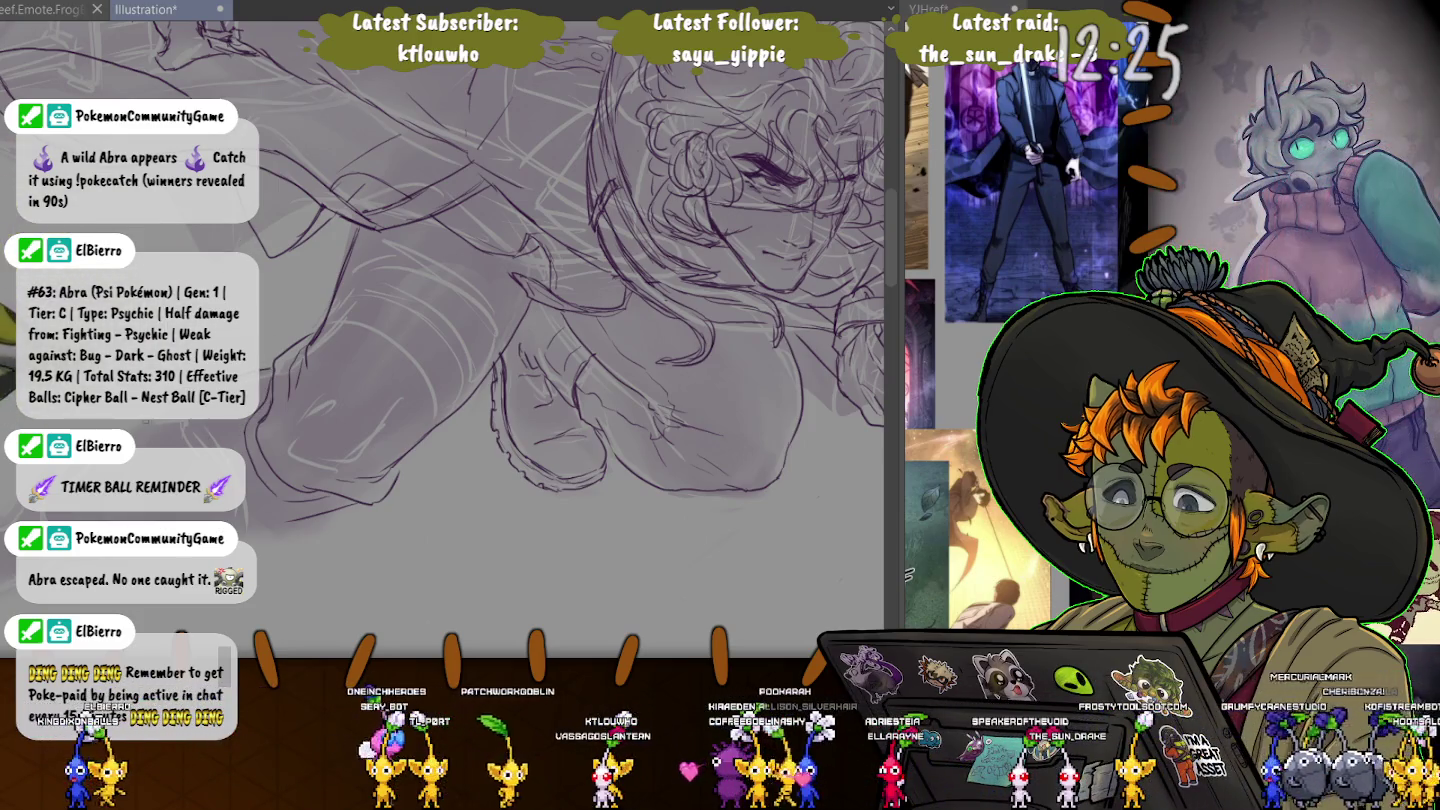
- Zoom in and add a short pen stroke along the leg's lower outline
scroll(521, 376, "up", 2)
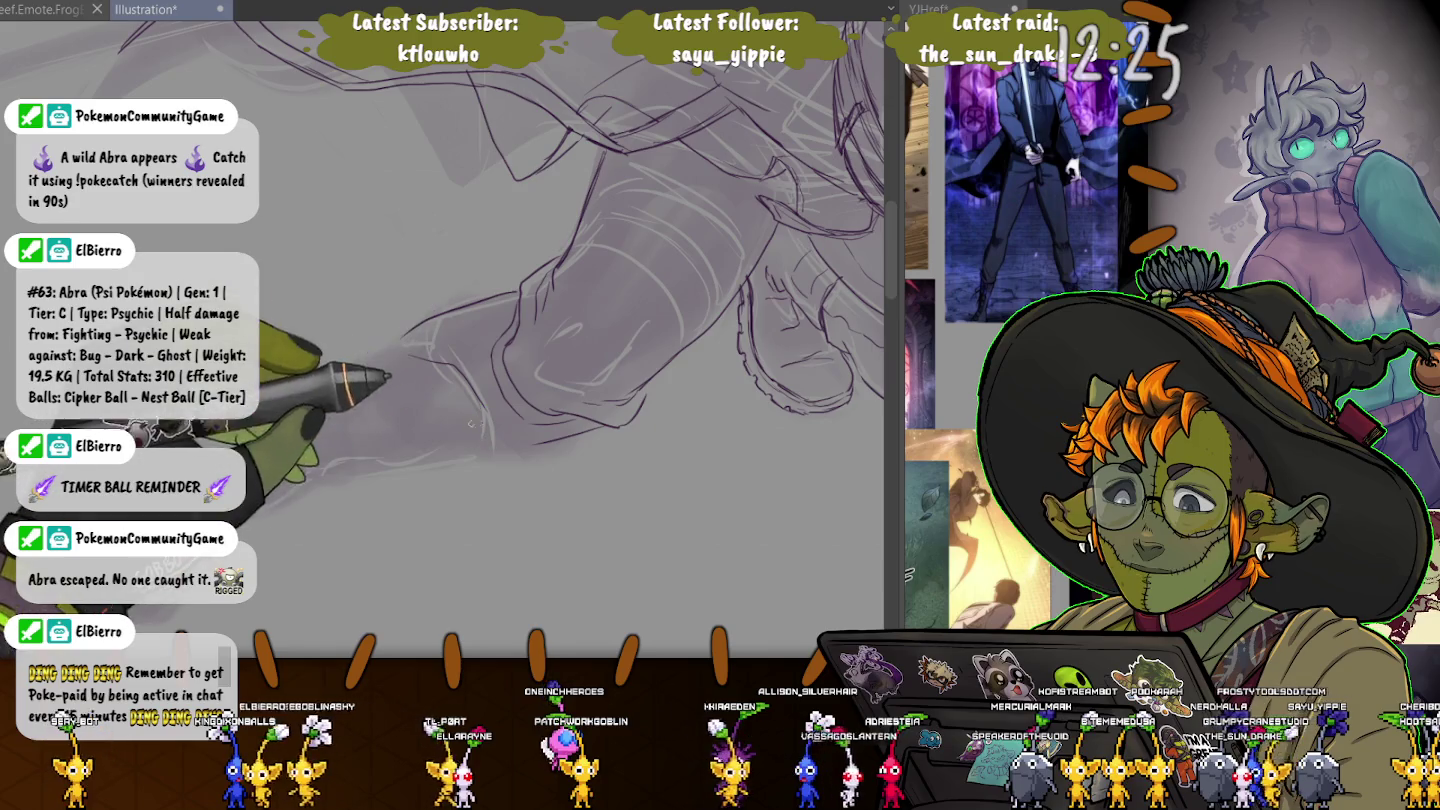
left_click_drag(475, 402, 454, 452)
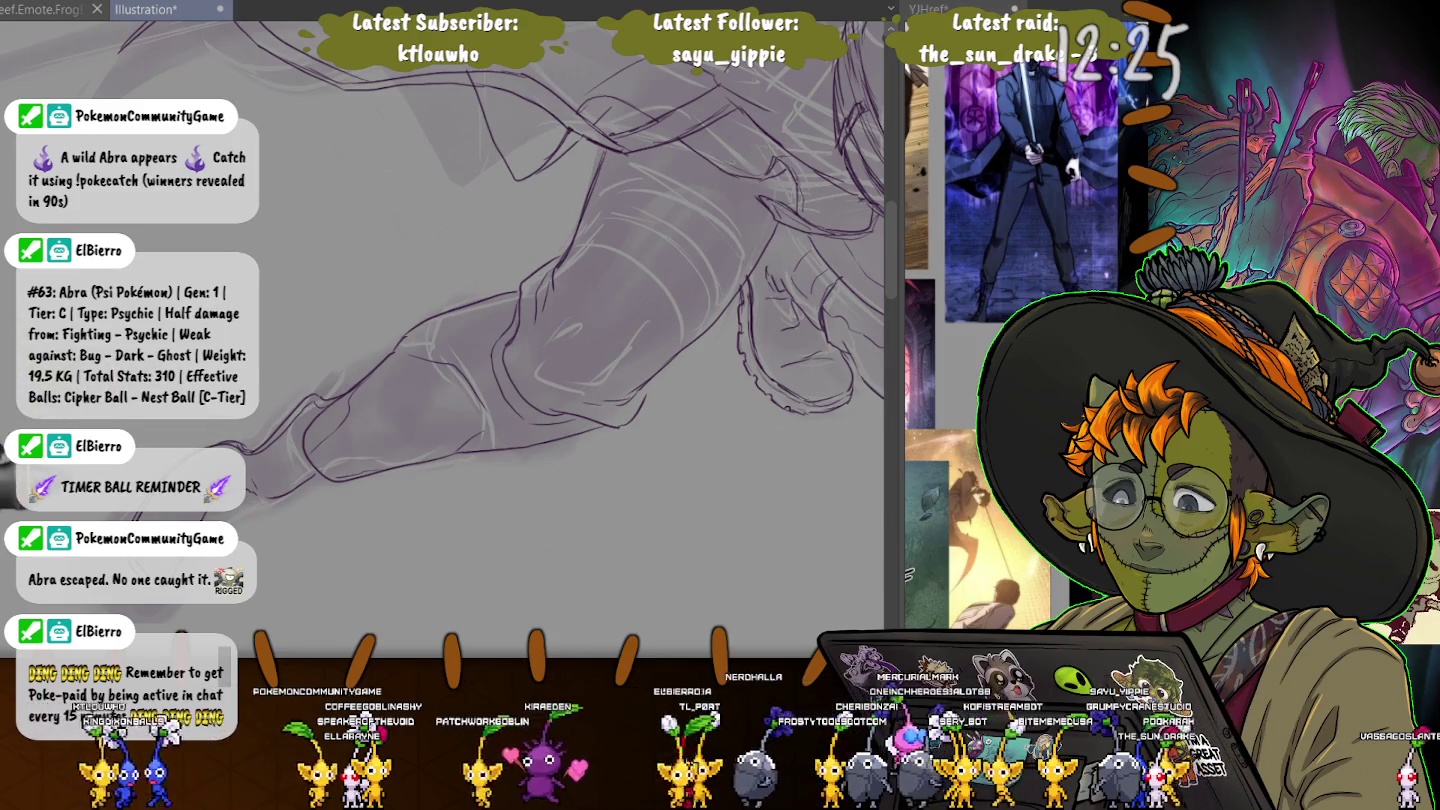
- Reposition the view on the leg, refine it from knee to shin, then fit the whole figure
scroll(530, 280, "down", 3)
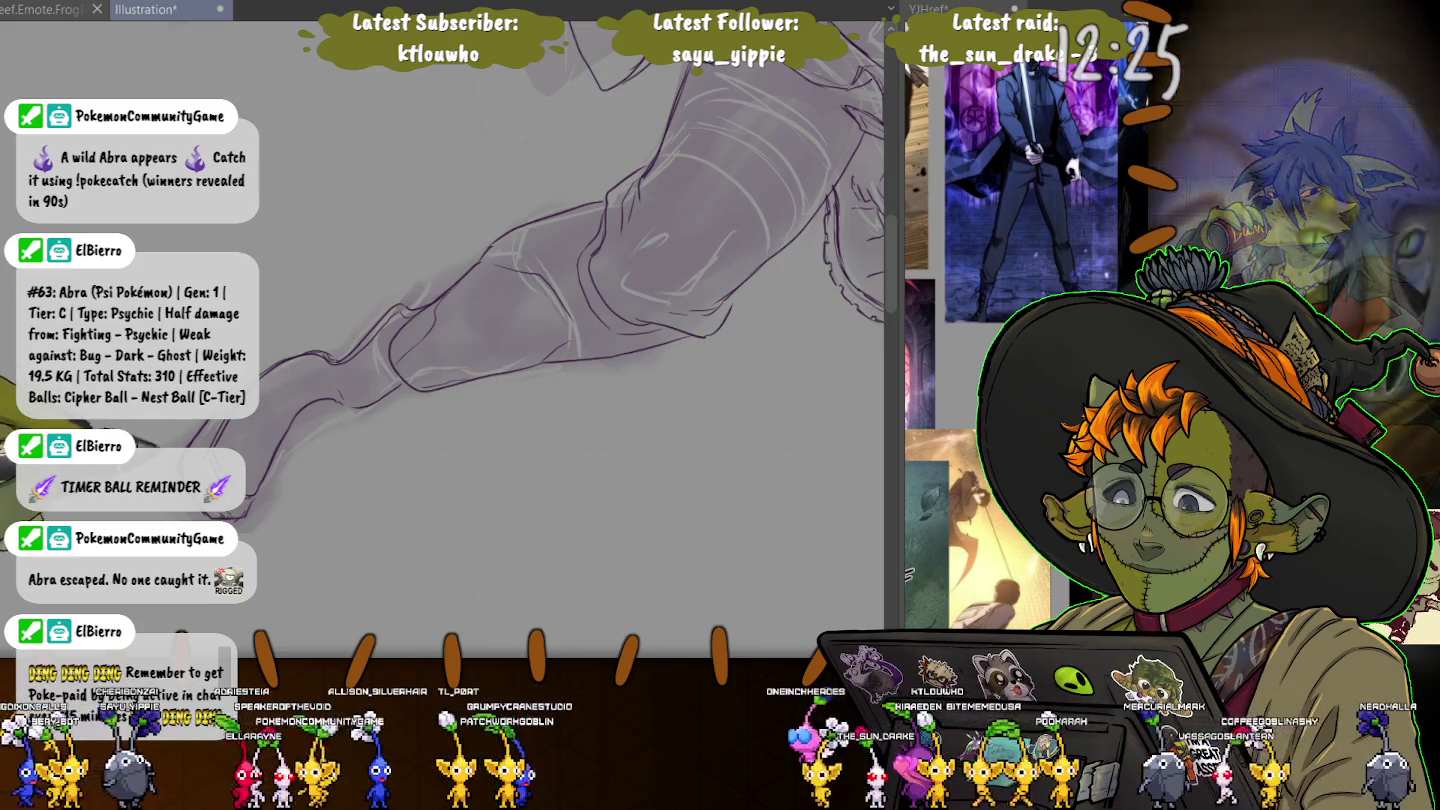
left_click_drag(500, 300, 475, 291)
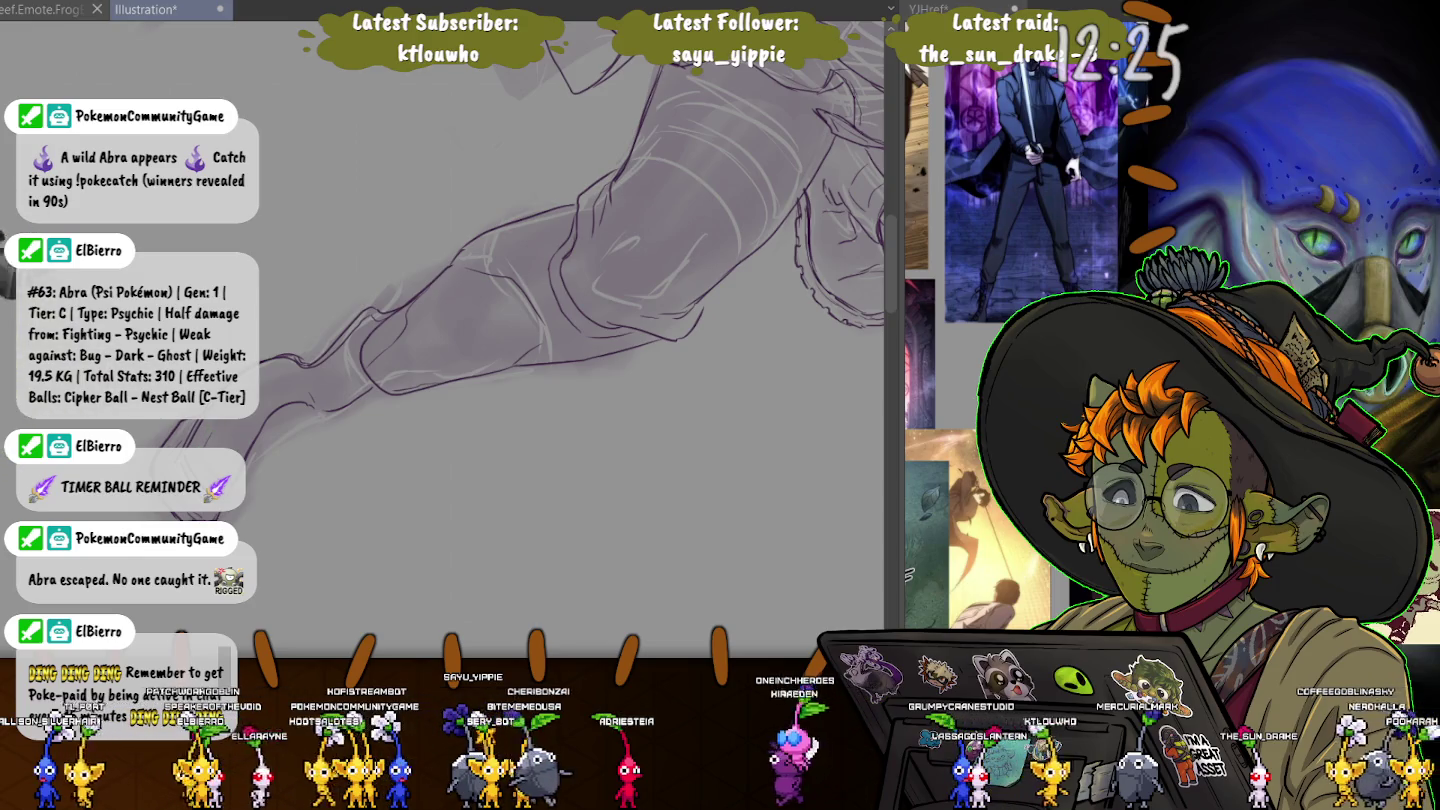
key("ctrl+0")
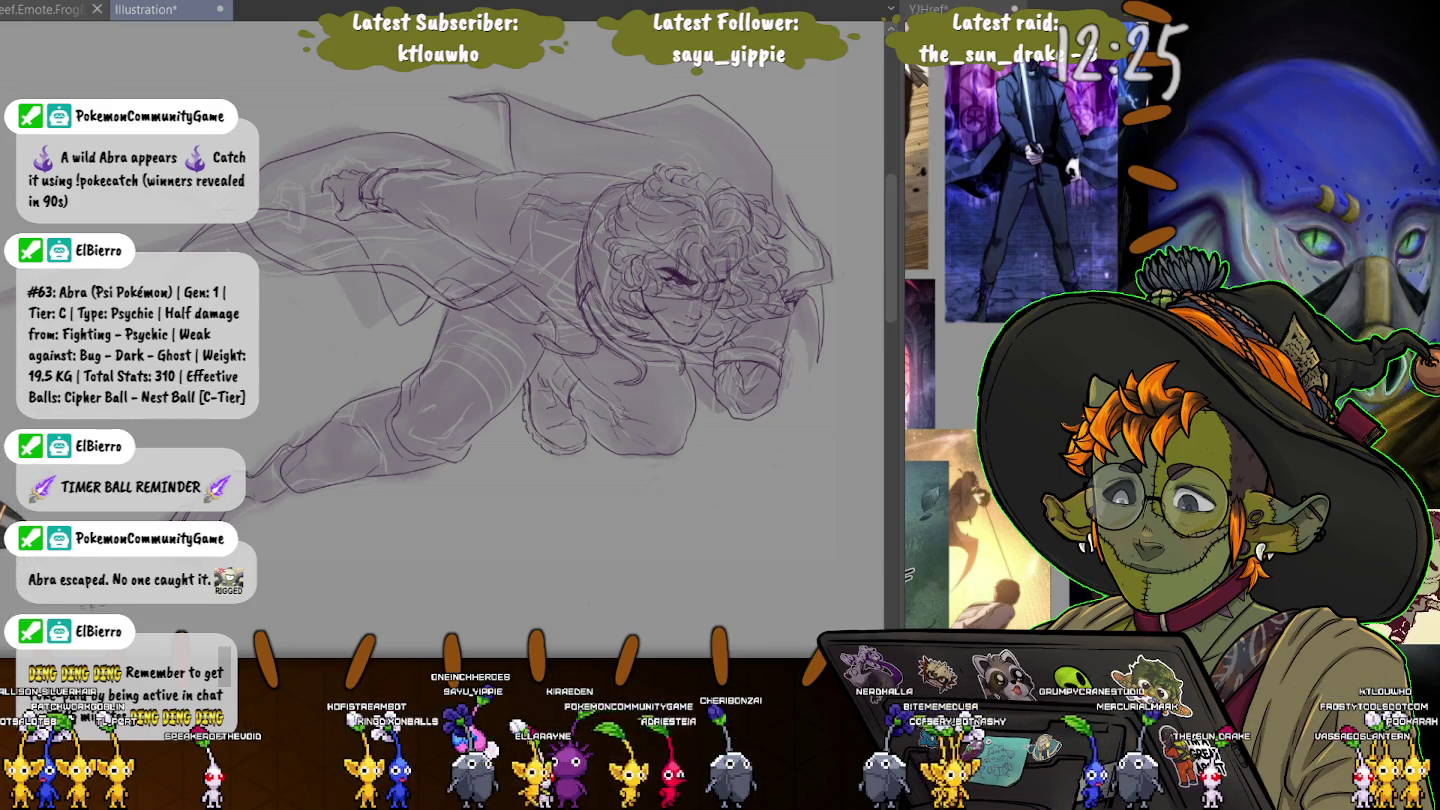
- Save the Illustration document, undo the last action, and zoom back in on the figure
key("ctrl+s")
key("ctrl+z")
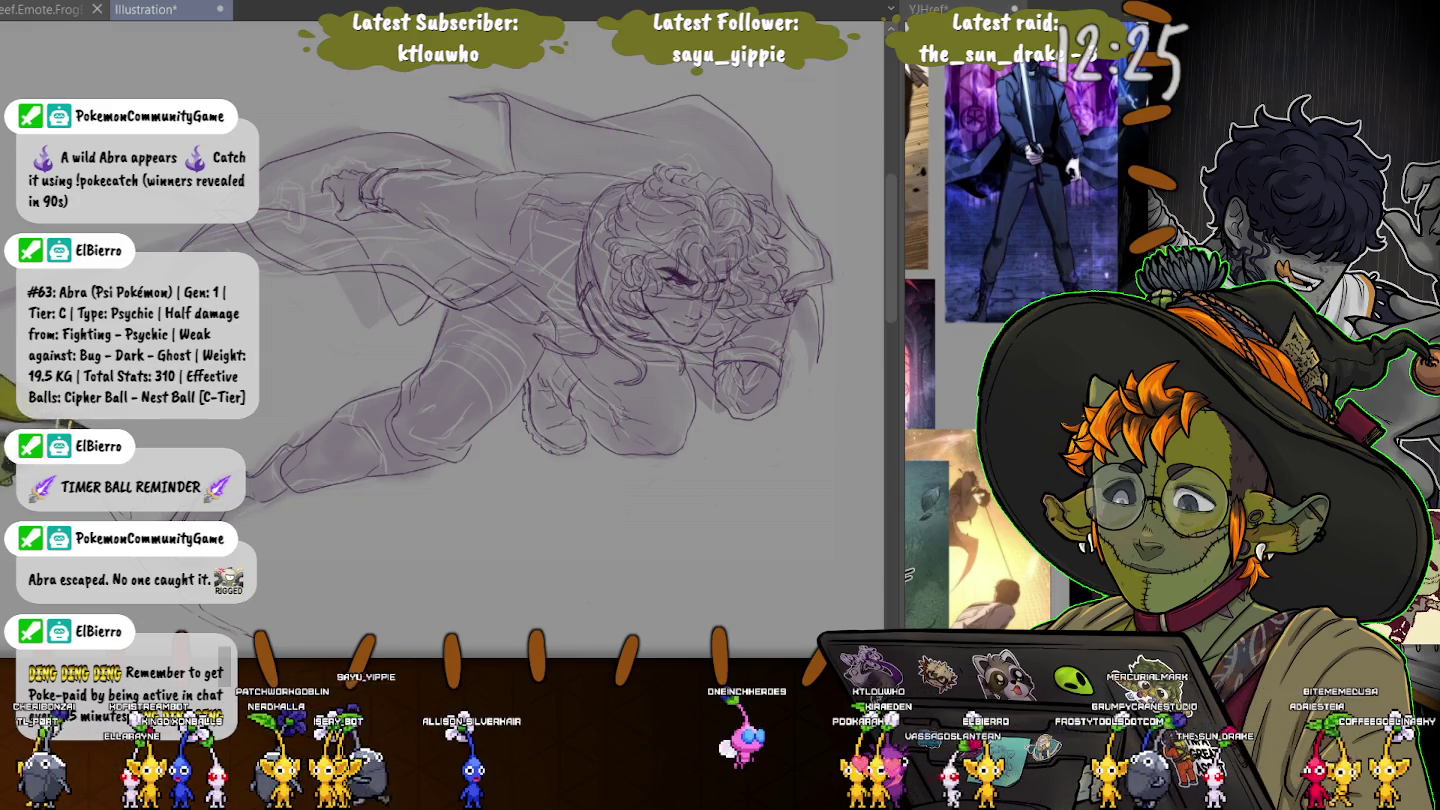
scroll(257, 531, "up", 2)
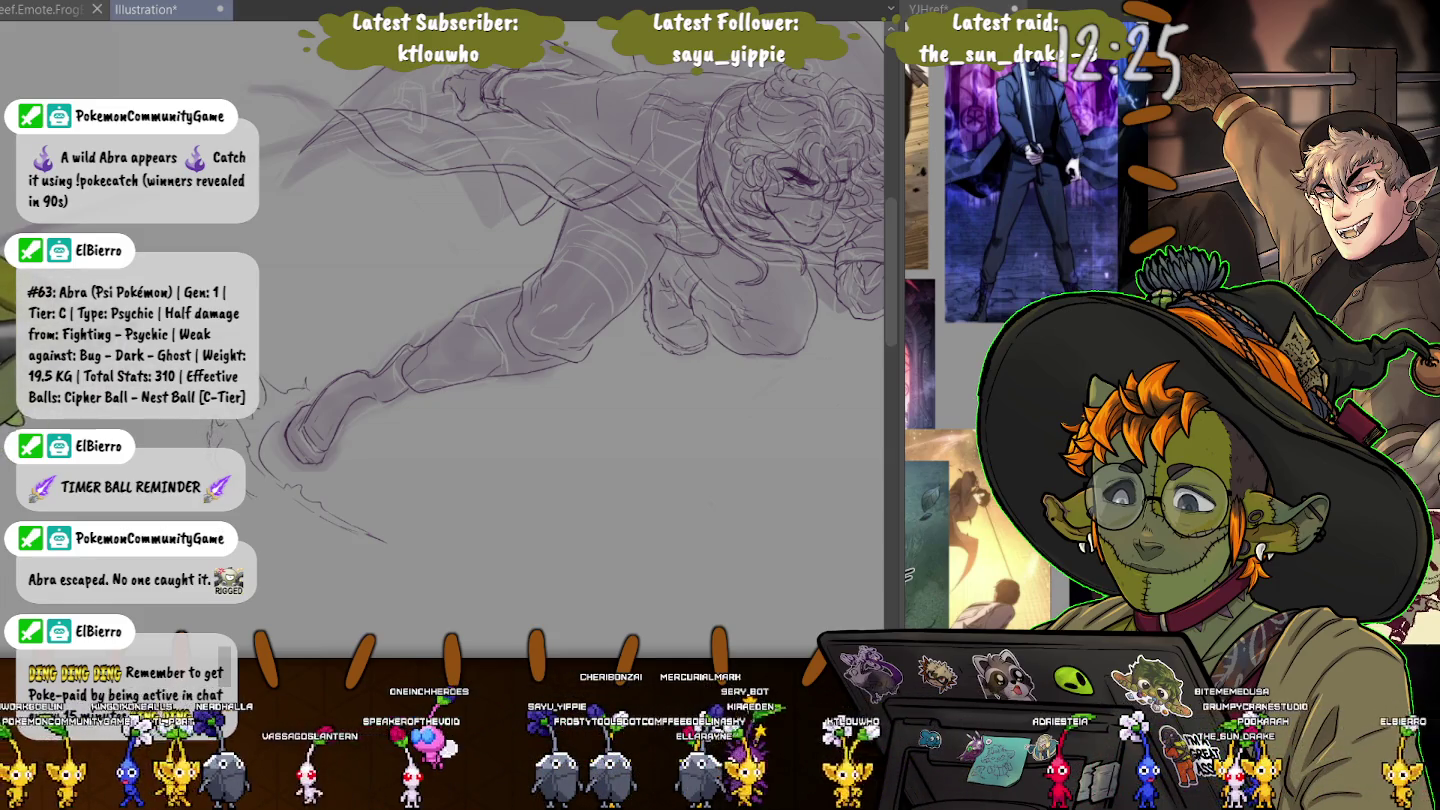
- Pan and slightly tilt the view, then save the sketch as 'ORV.sketchdump.25'
left_click_drag(561, 301, 520, 335)
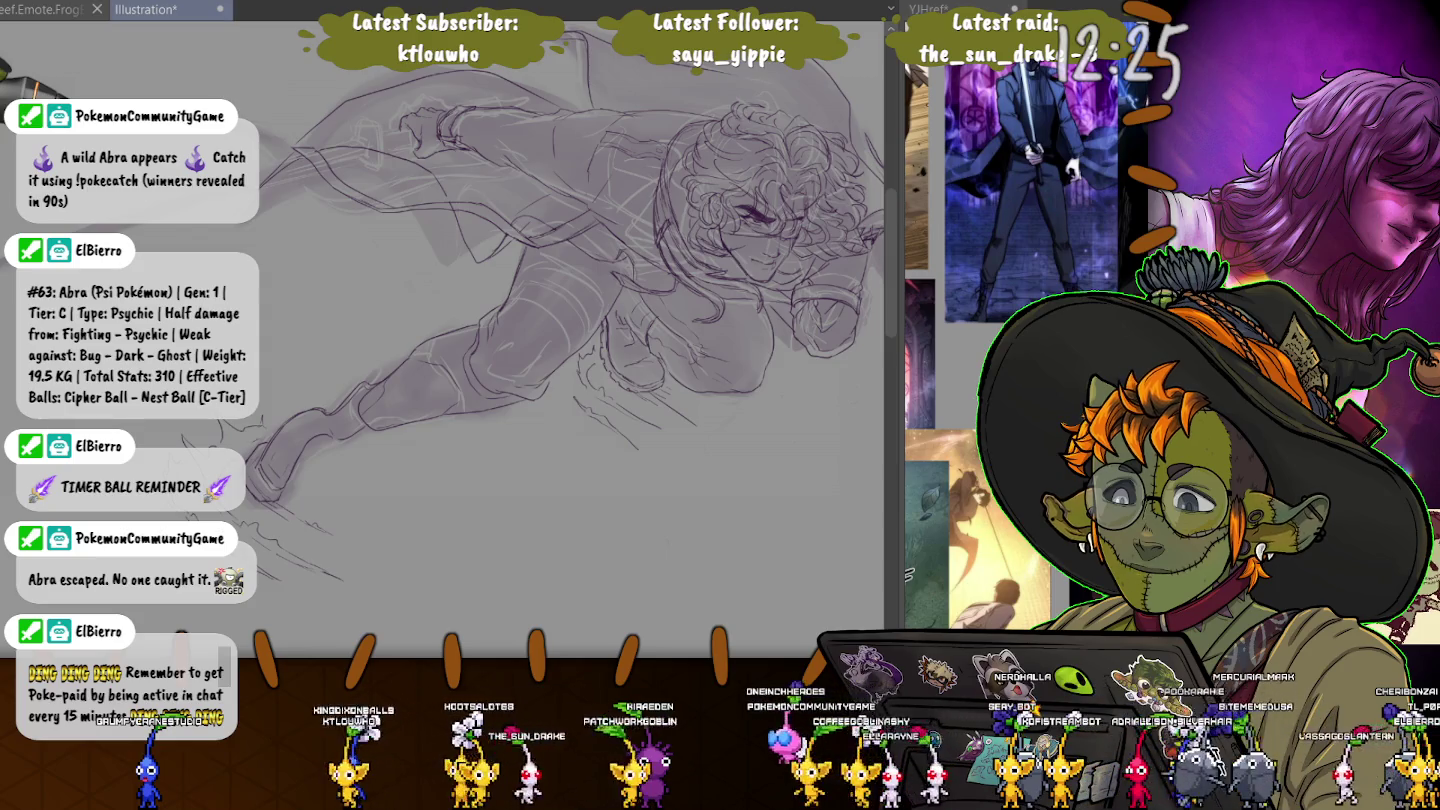
key("ctrl+s")
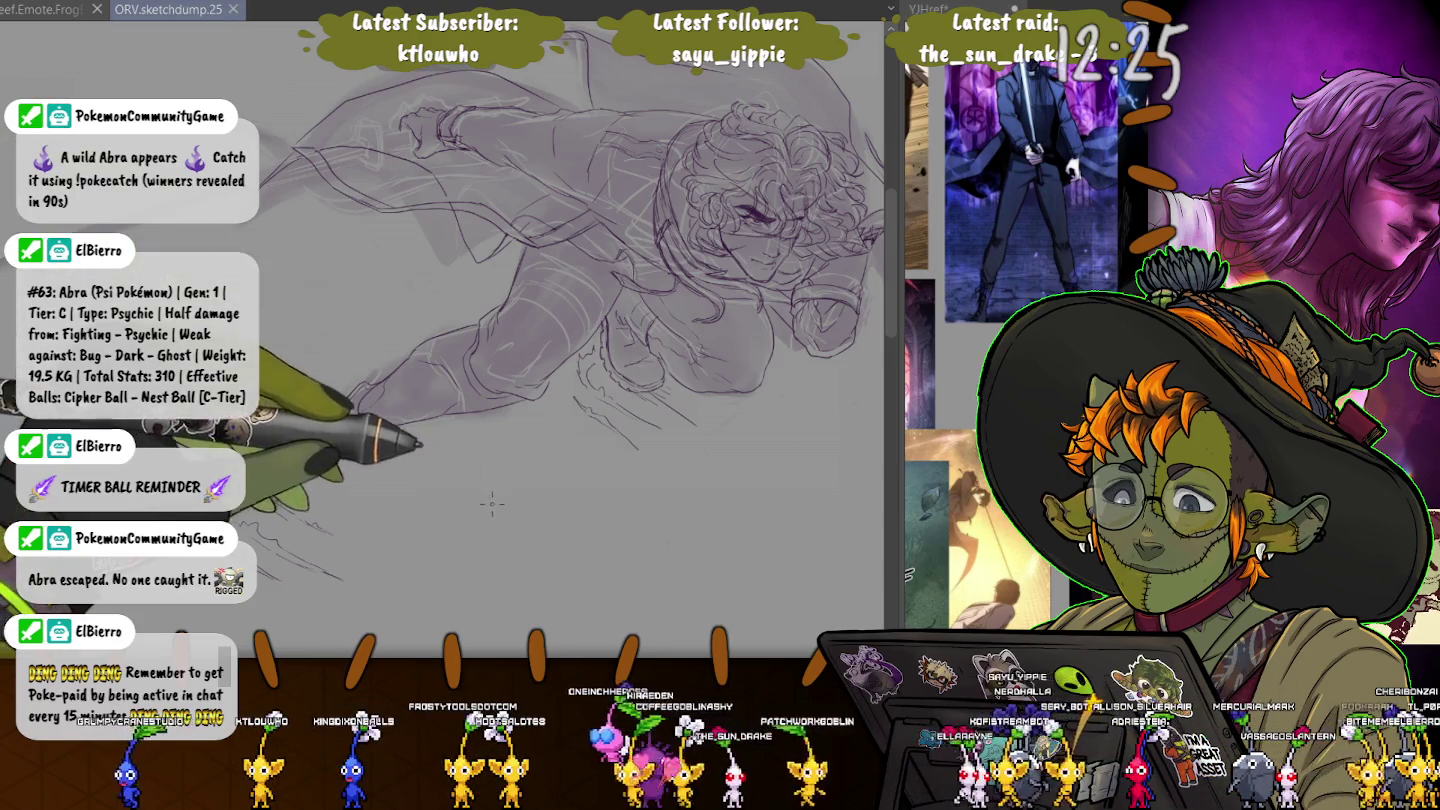
- Pan around the figure and add refining pen strokes to the legs, boot and hand
left_click_drag(491, 503, 420, 554)
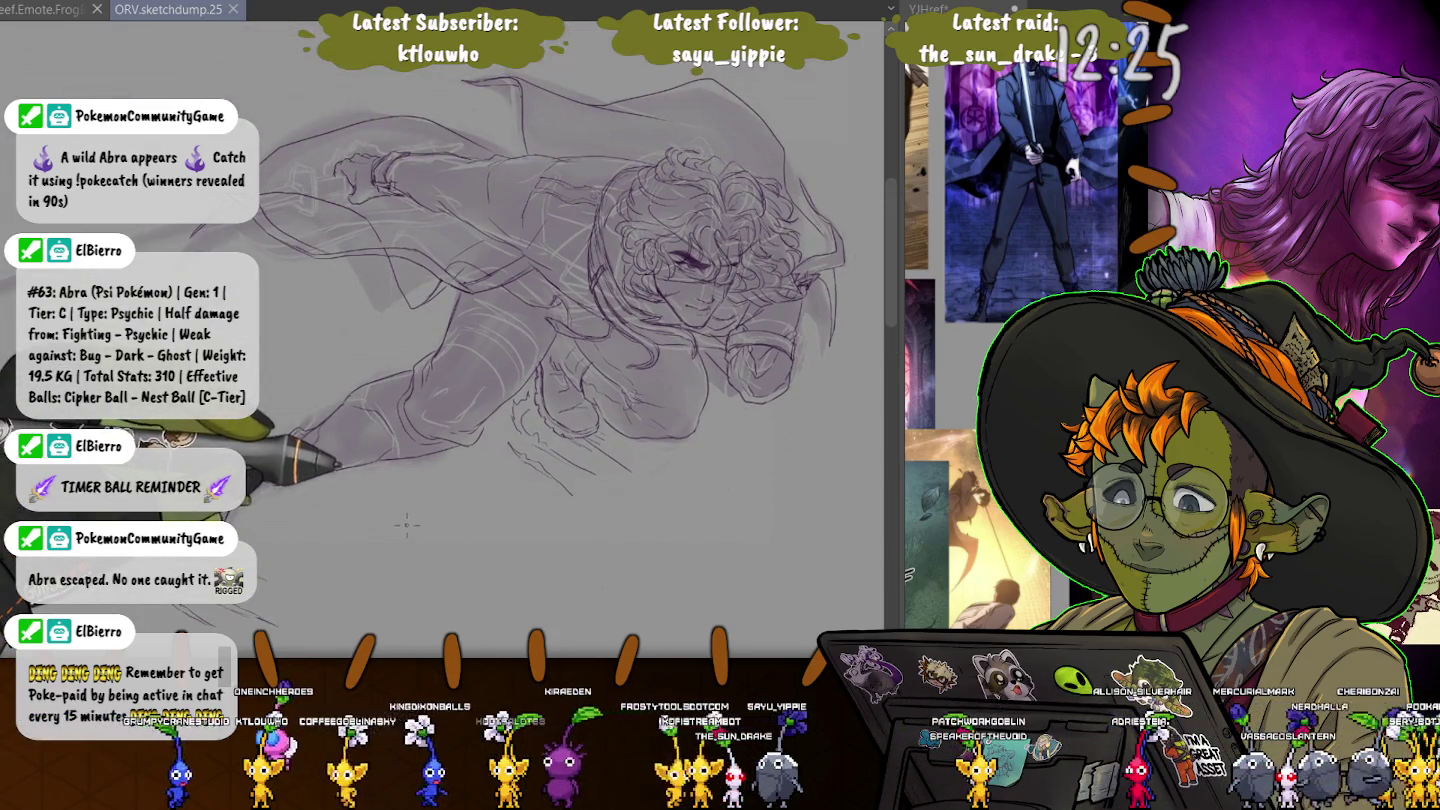
left_click_drag(330, 229, 400, 300)
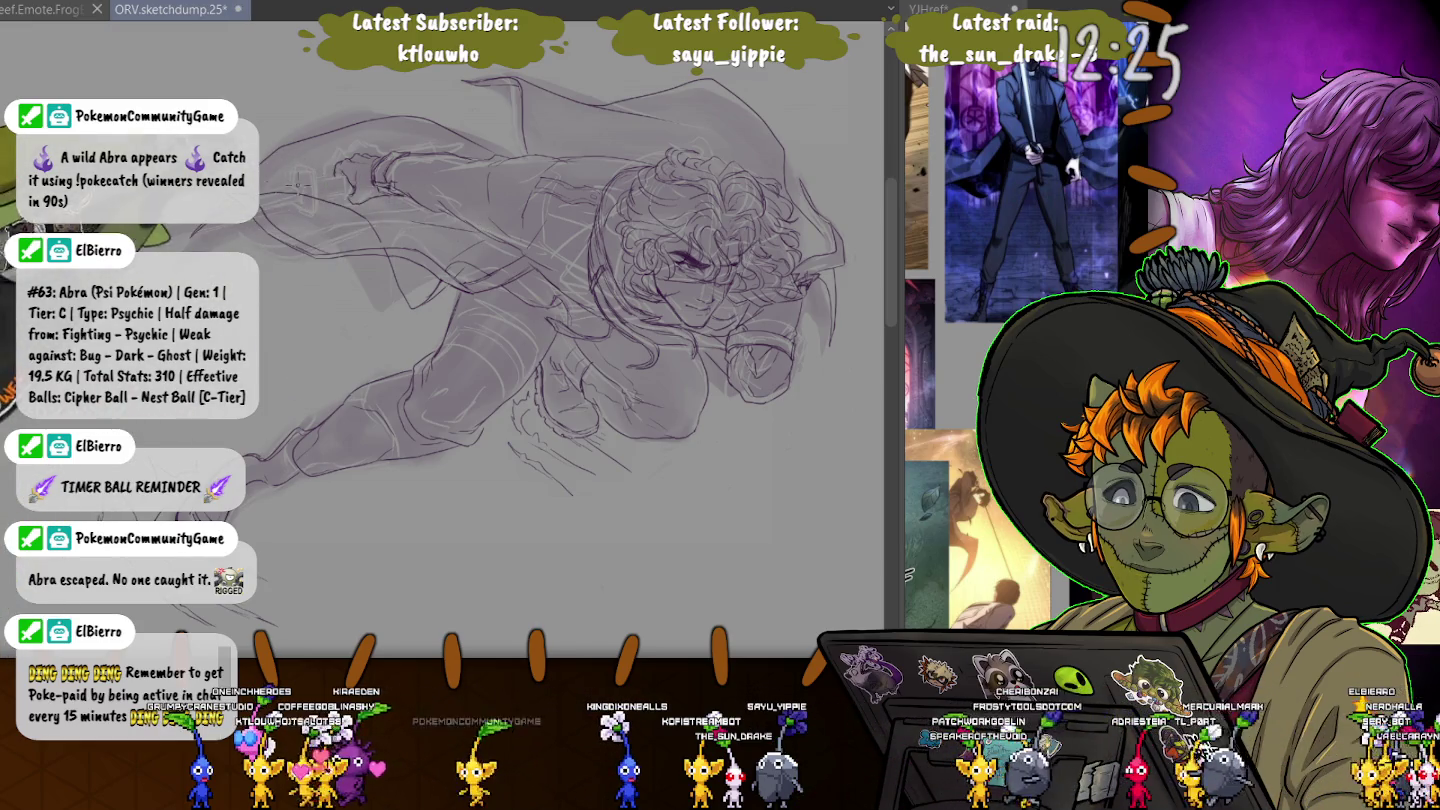
left_click_drag(340, 176, 378, 185)
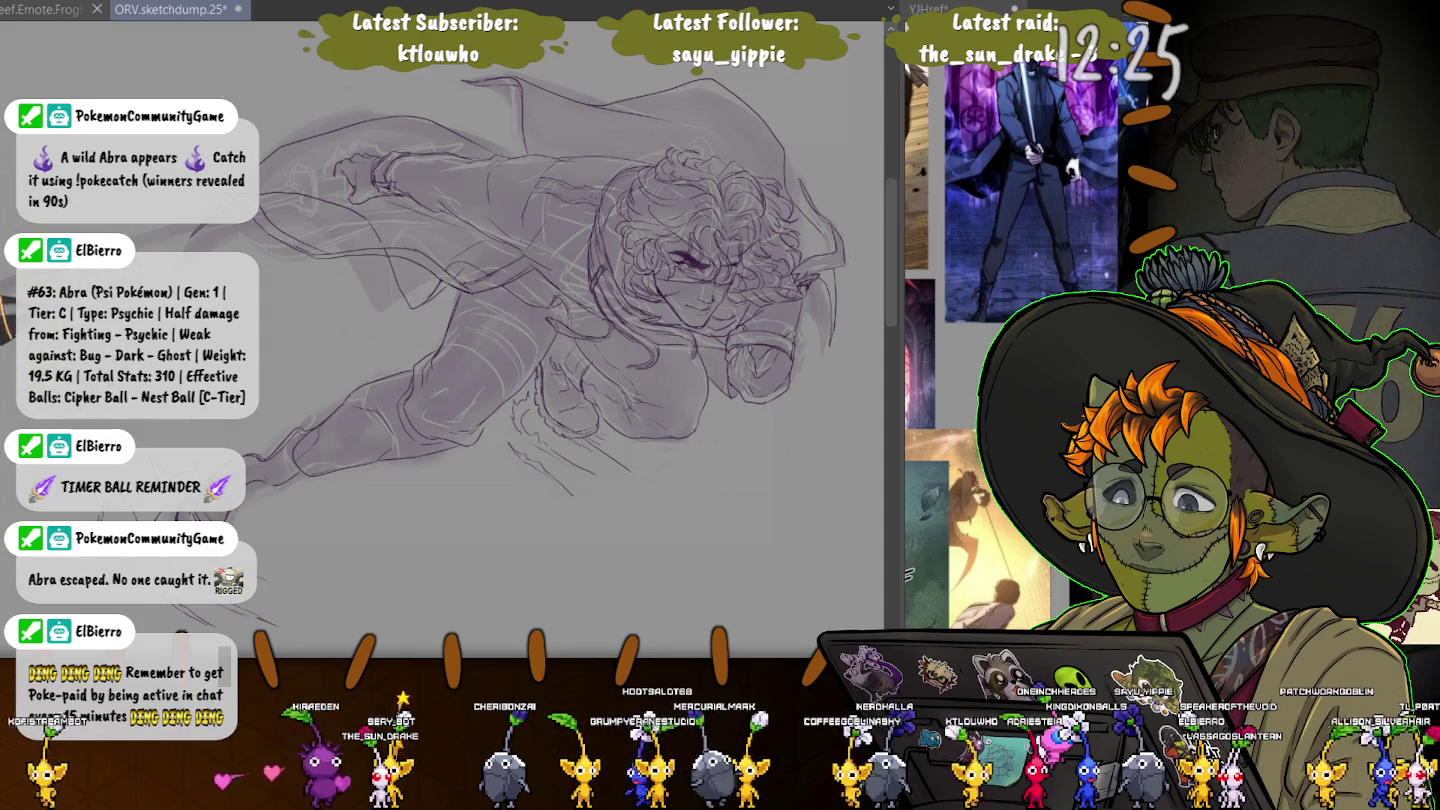
scroll(516, 330, "up", 1)
left_click_drag(500, 330, 620, 350)
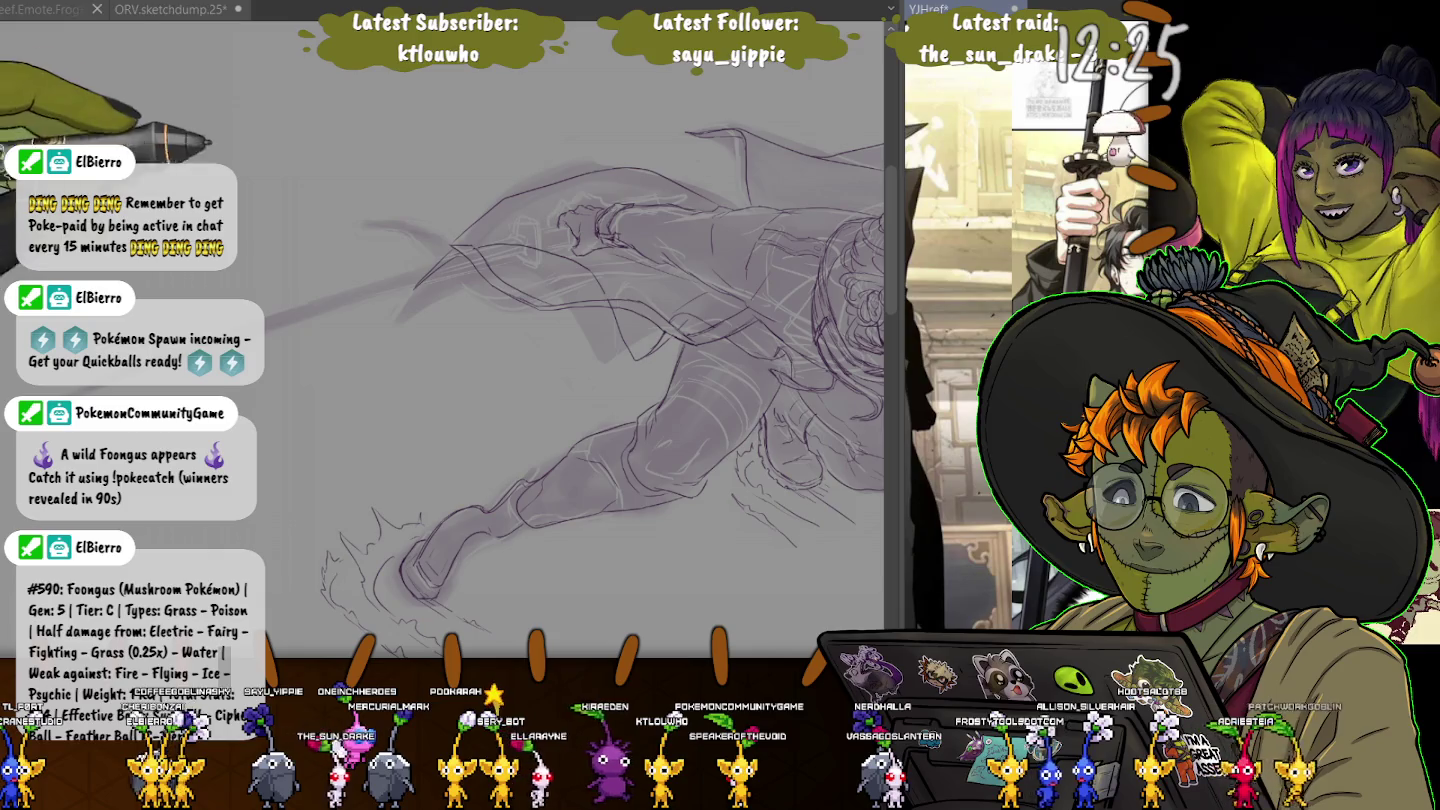
- Zoom in progressively on the character's hand where the sword blade and crossguard go
scroll(491, 300, "up", 3)
scroll(491, 299, "up", 3)
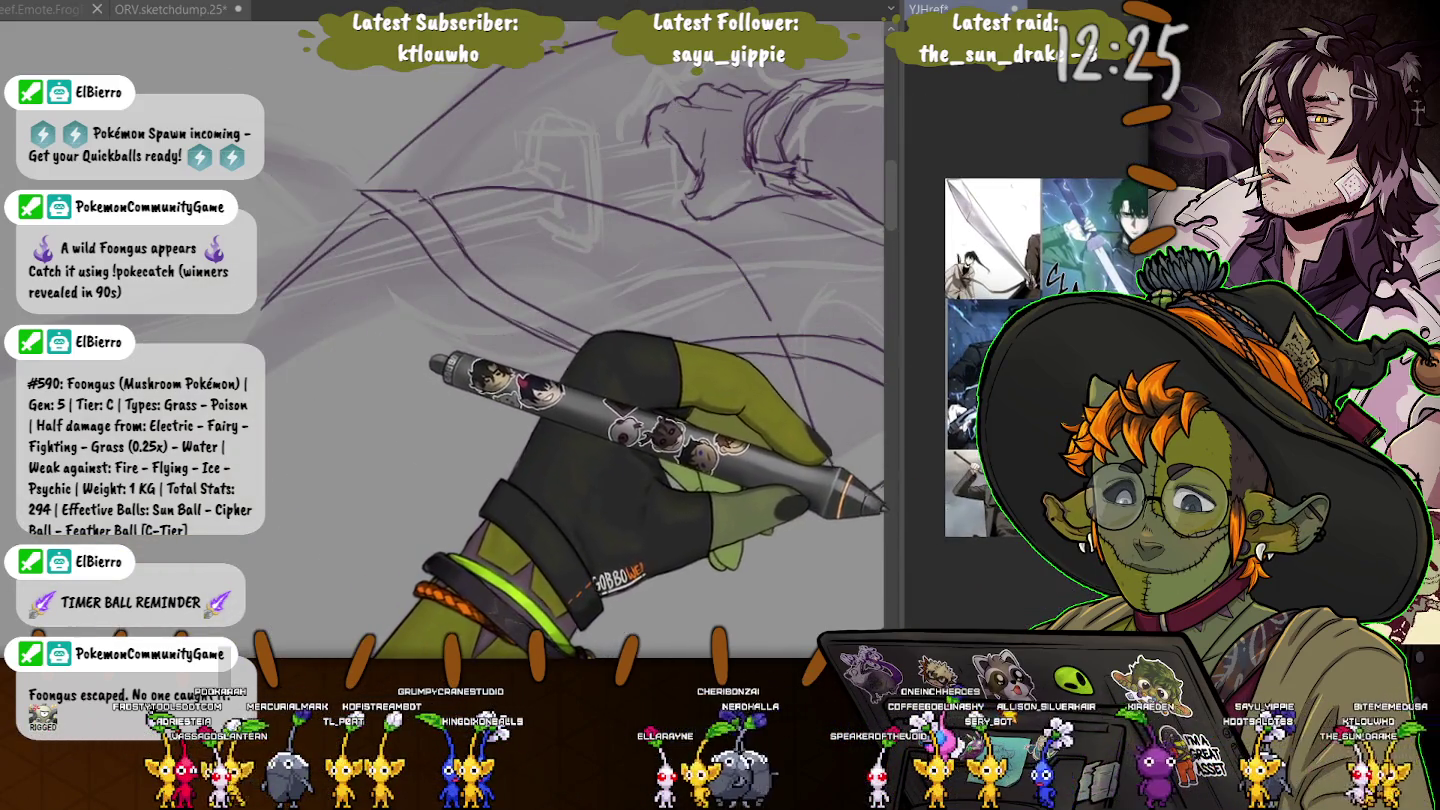
scroll(1025, 316, "up", 3)
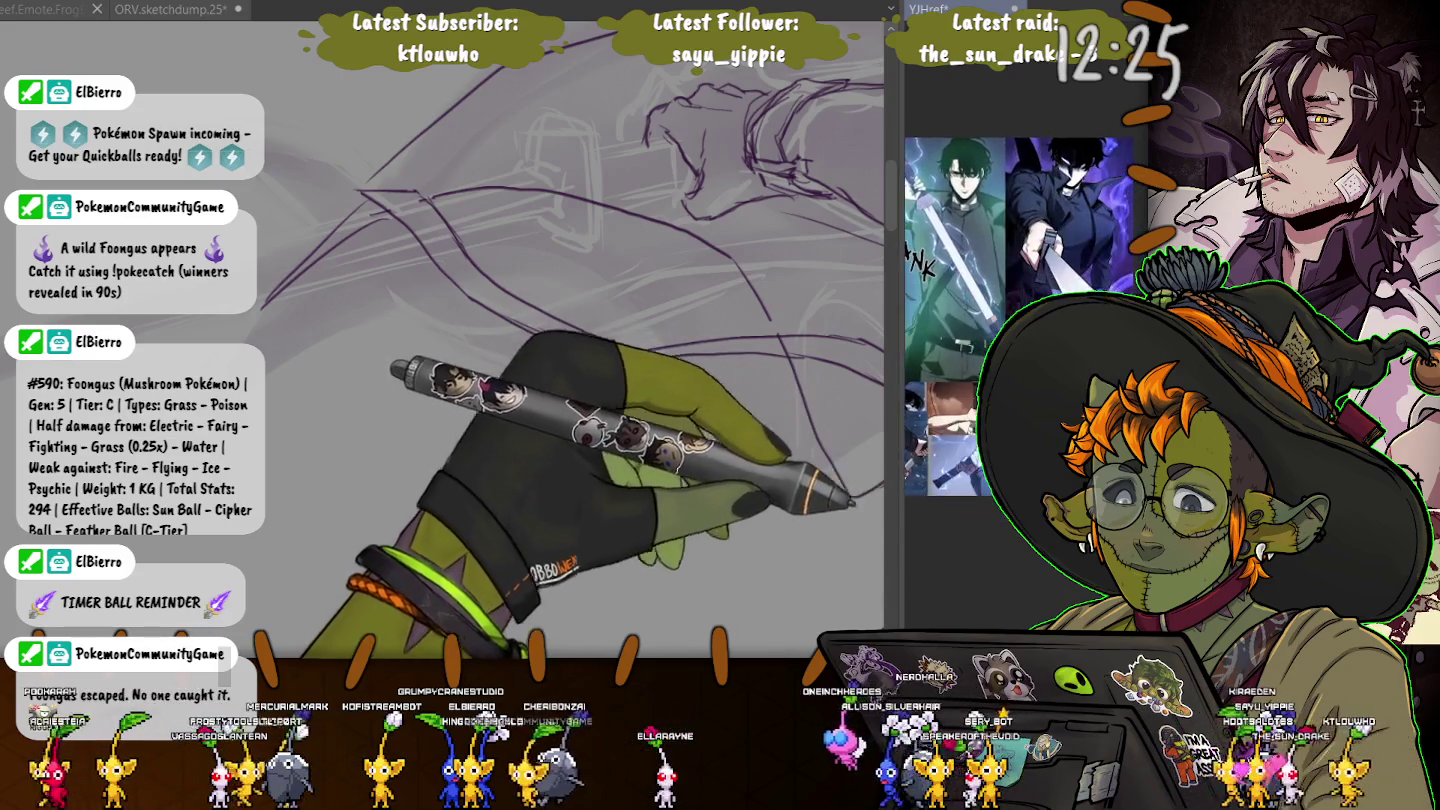
- Zoom, reposition and rotate the canvas to a comfortable angle on the sword-holding arm
scroll(1025, 275, "up", 3)
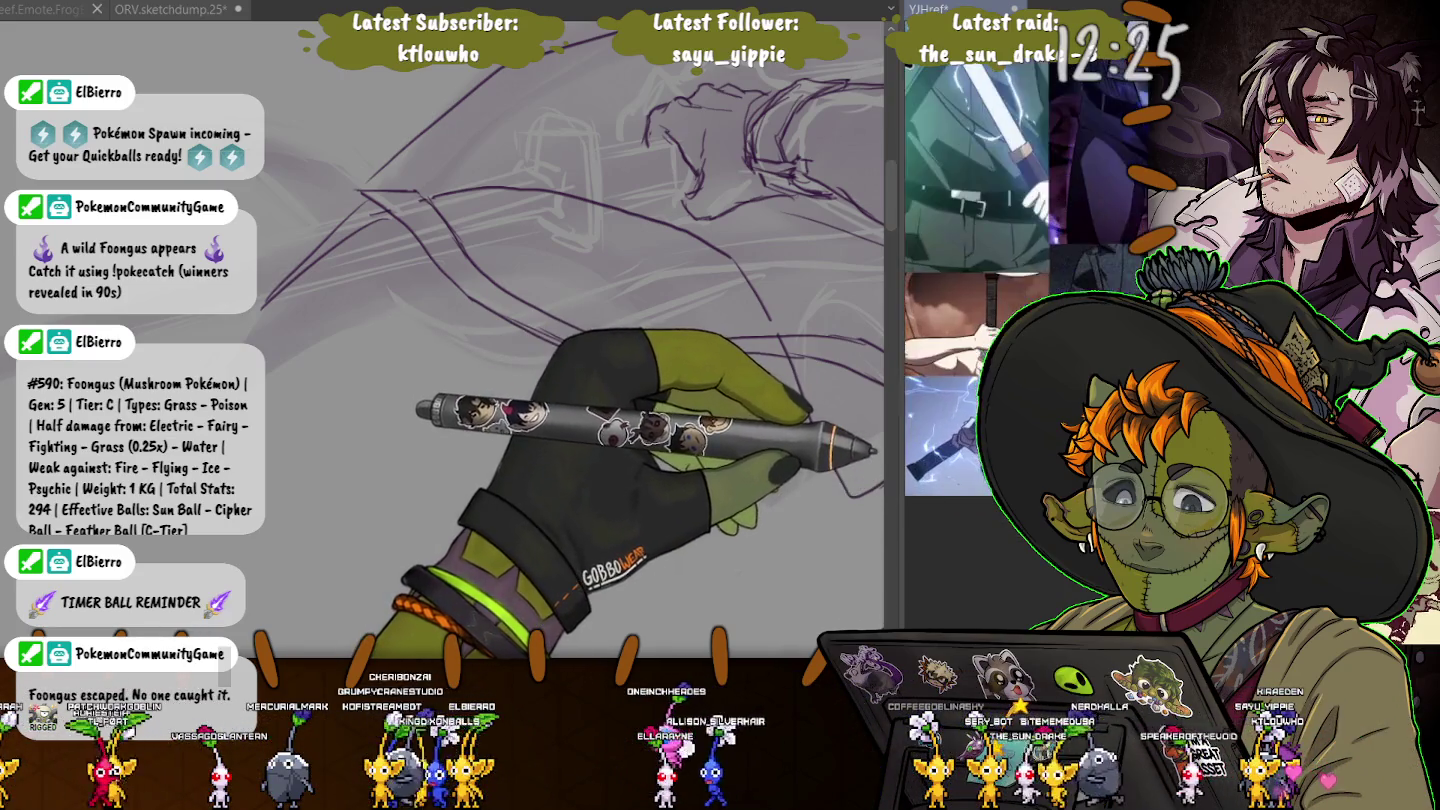
scroll(1025, 300, "up", 3)
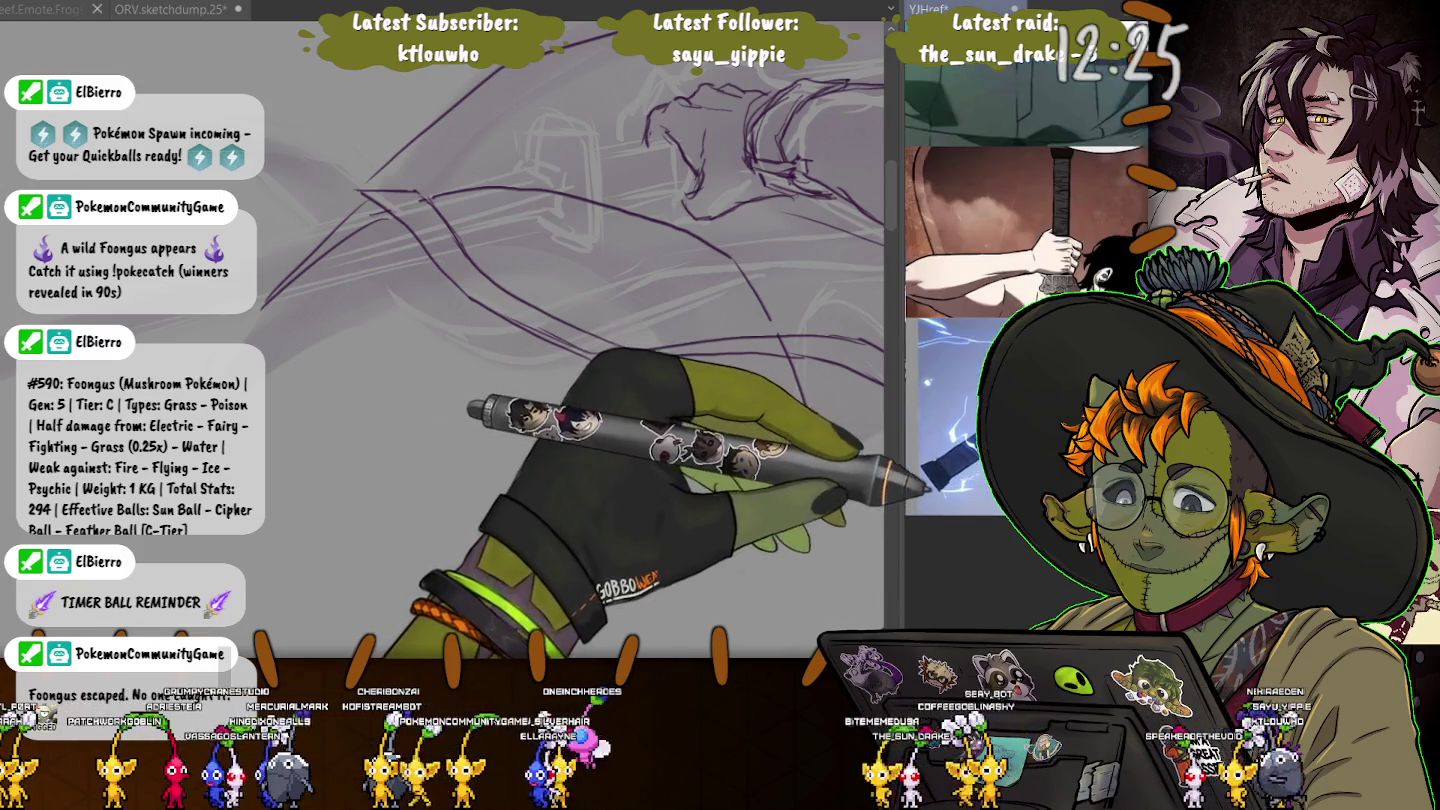
scroll(1024, 300, "up", 1)
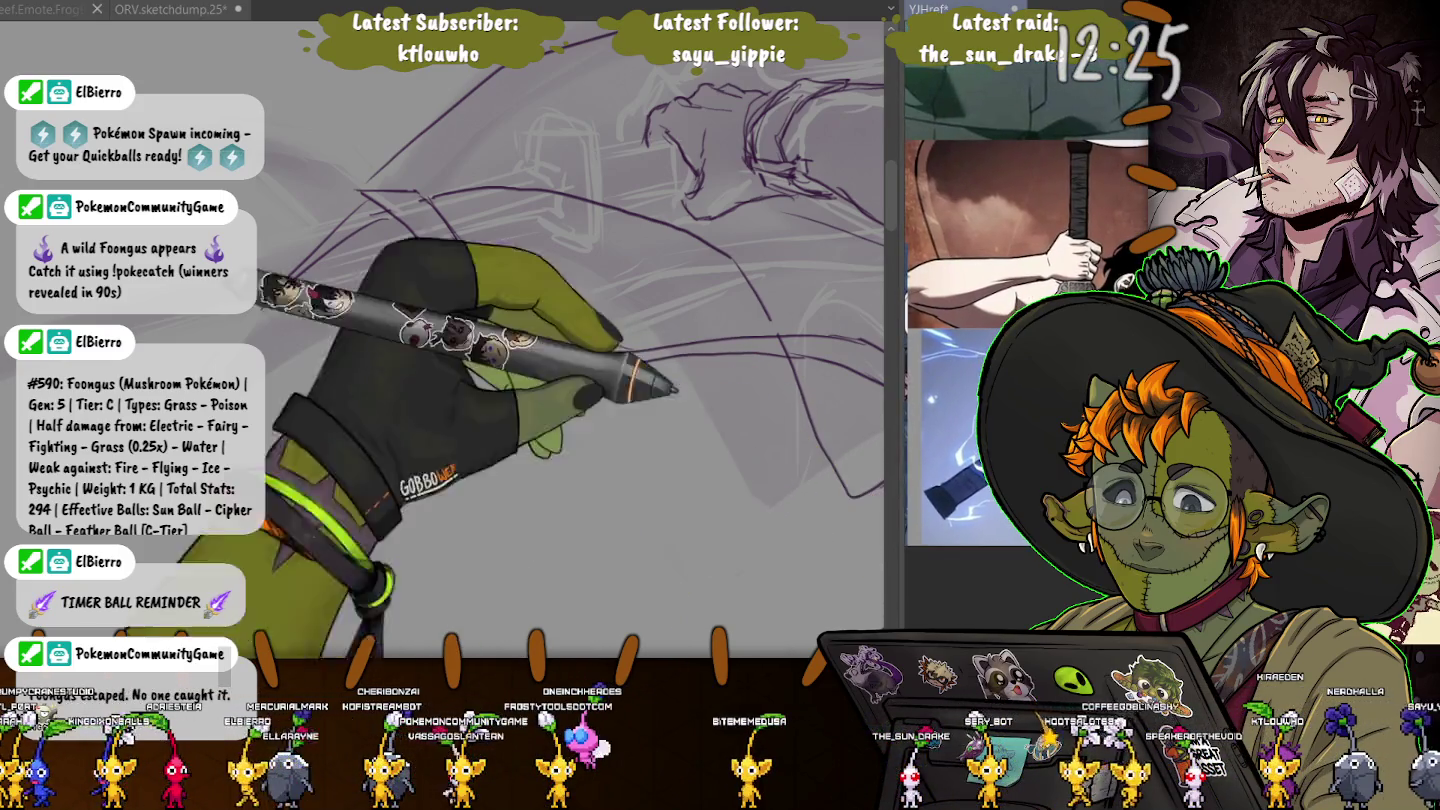
left_click_drag(700, 150, 620, 260)
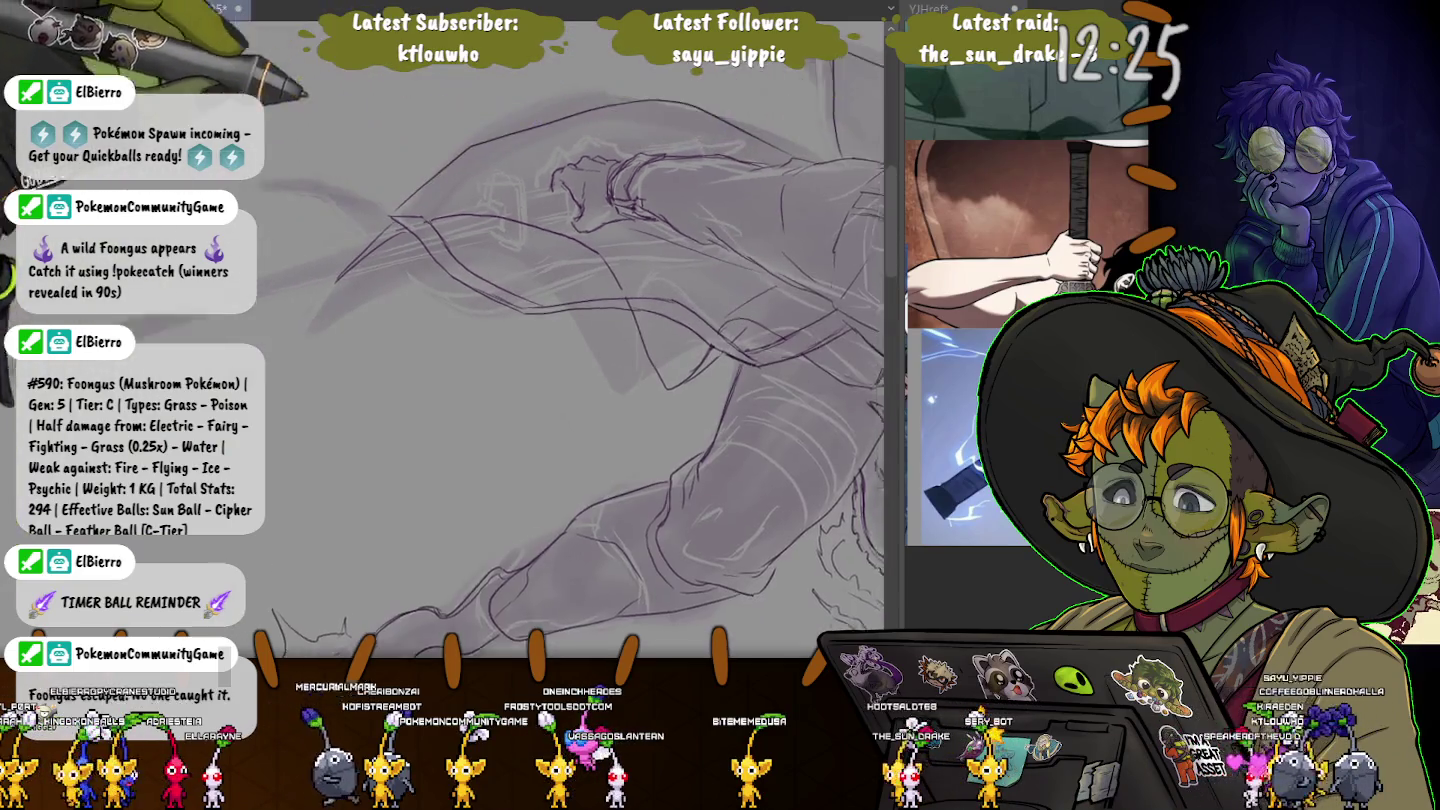
left_click_drag(817, 184, 858, 178)
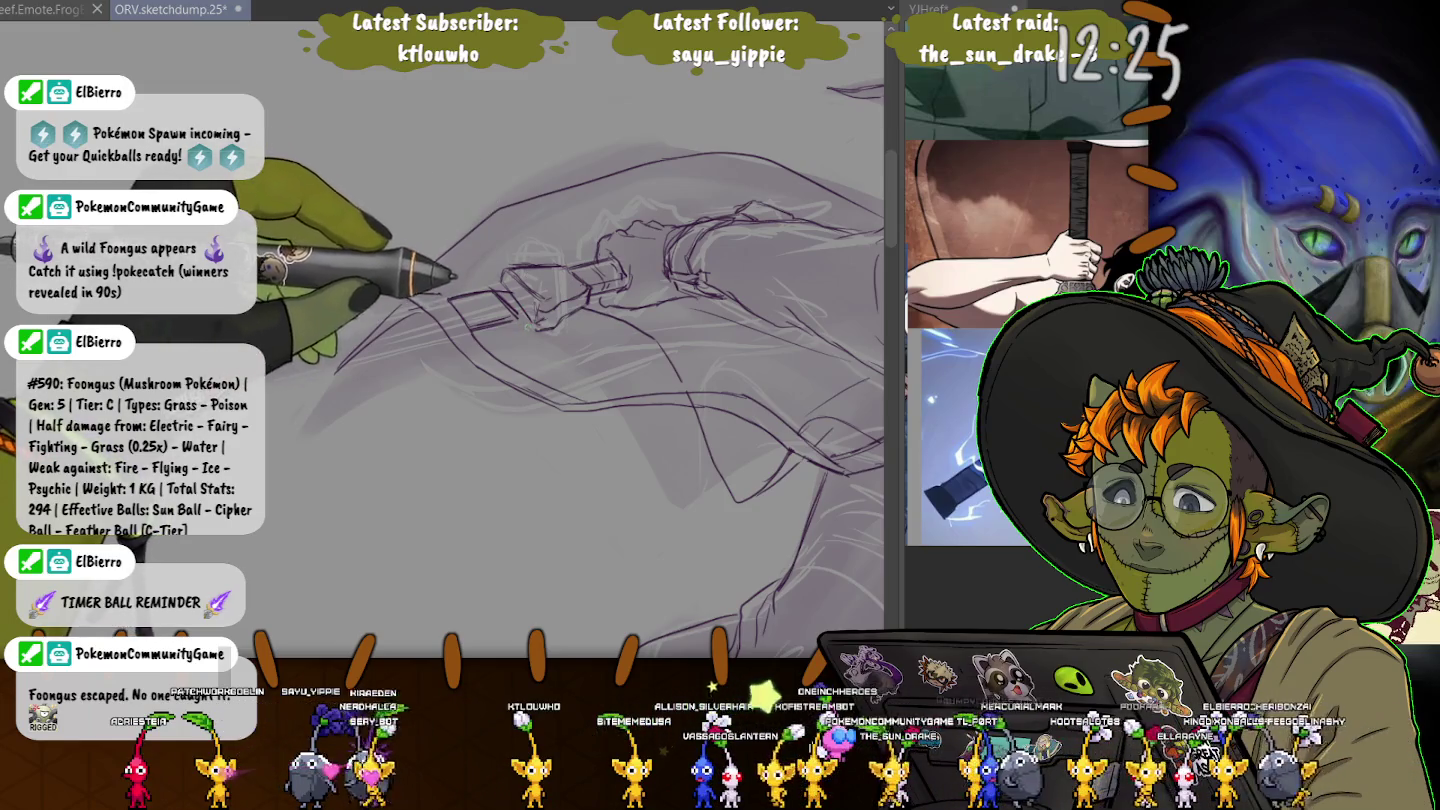
- Sketch a round guard around the hilt, darken the grip lines, and recentre the hilt
left_click_drag(512, 254, 506, 258)
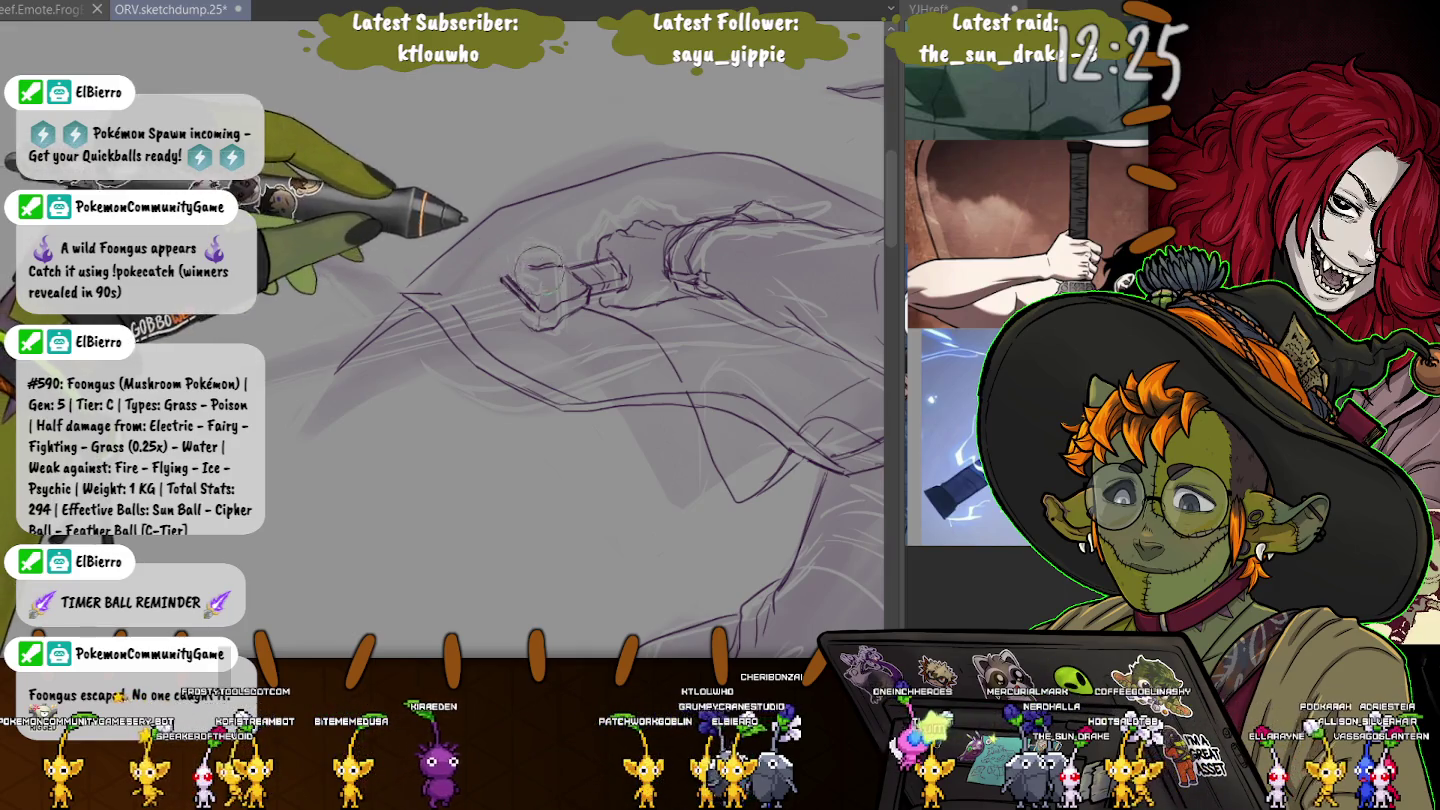
left_click_drag(502, 278, 537, 307)
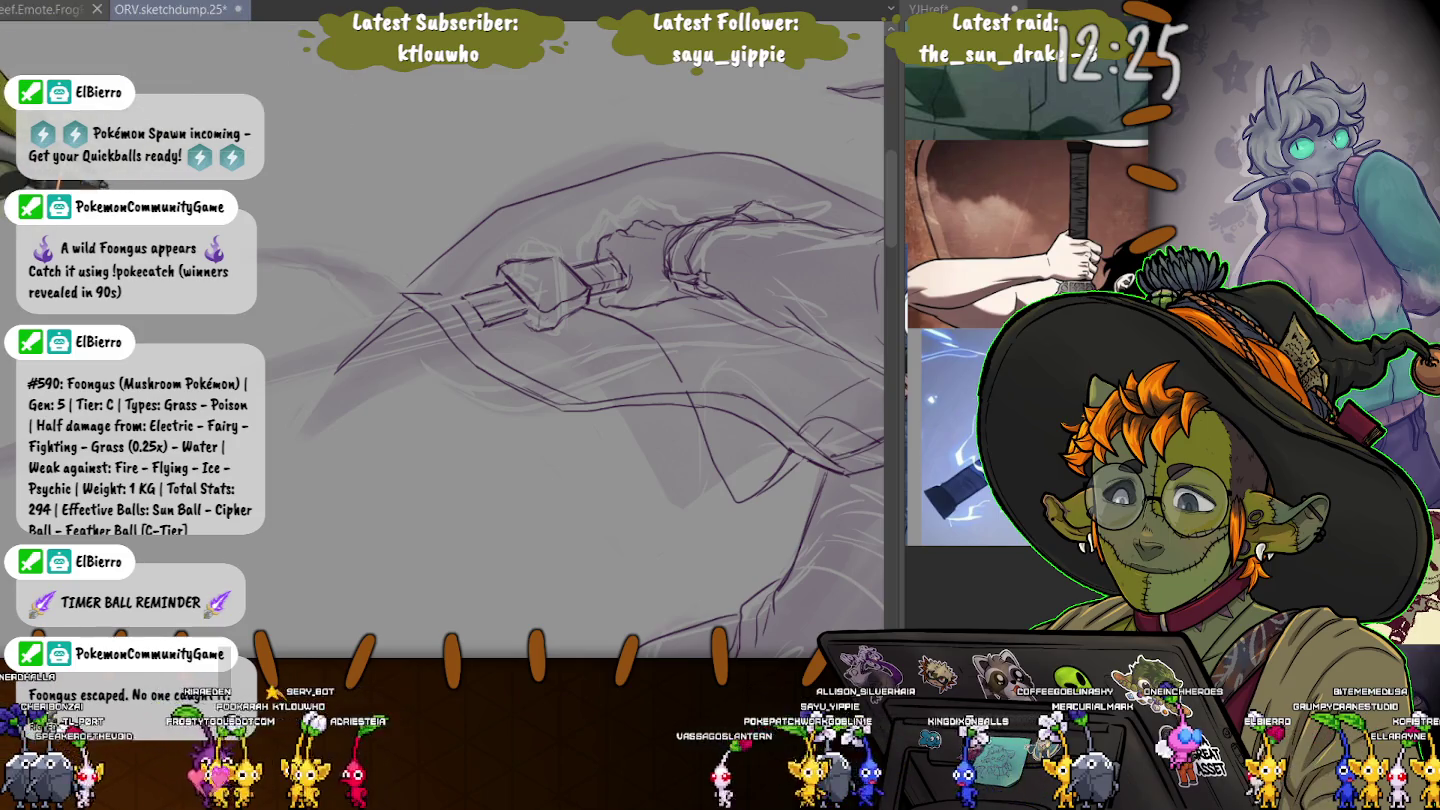
mouse_move(530, 290)
left_mouse_down()
mouse_move(590, 323)
mouse_move(578, 351)
left_mouse_up()
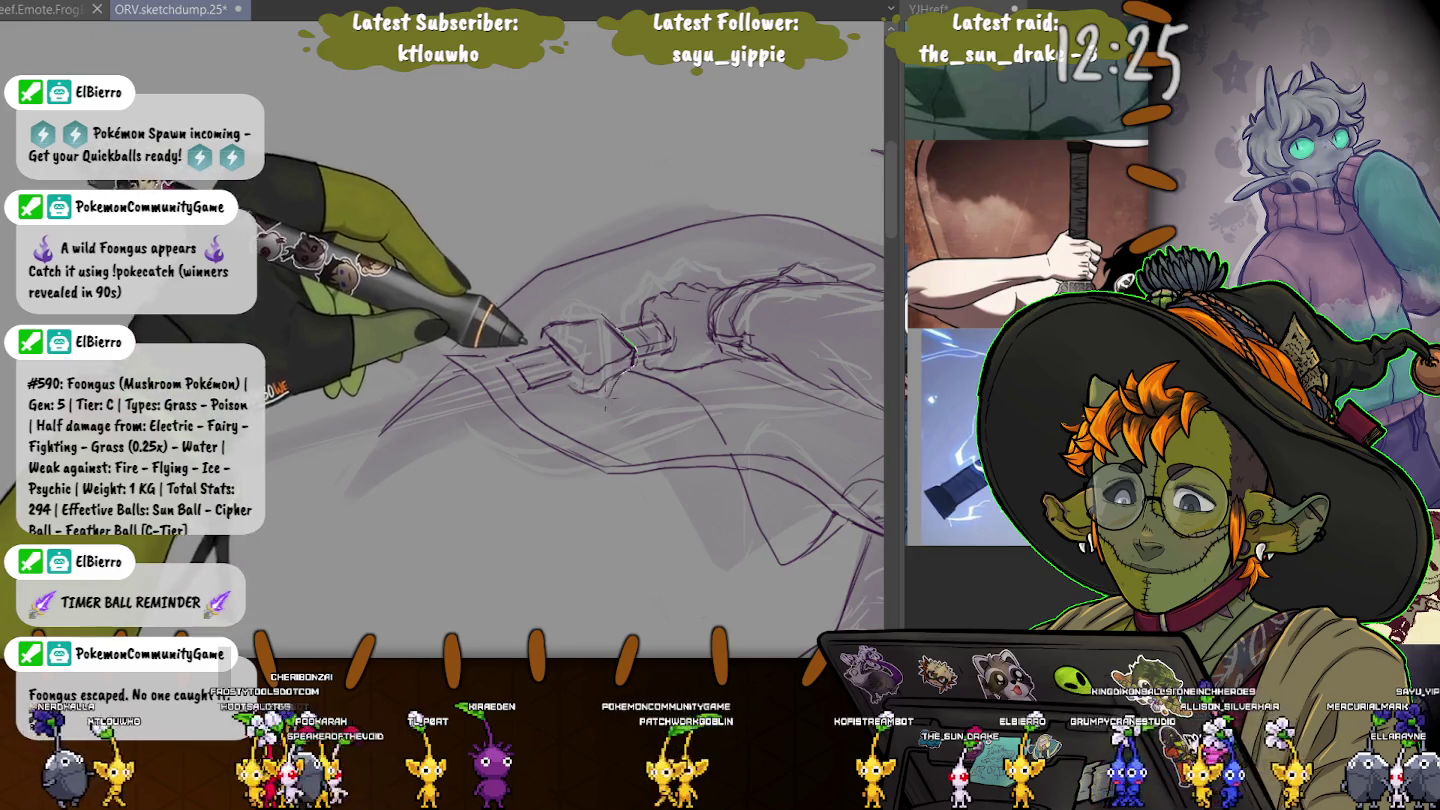
- Lasso the crossguard and free-transform it so its top tapers inward and sits slightly lower
left_click_drag(509, 319, 580, 283)
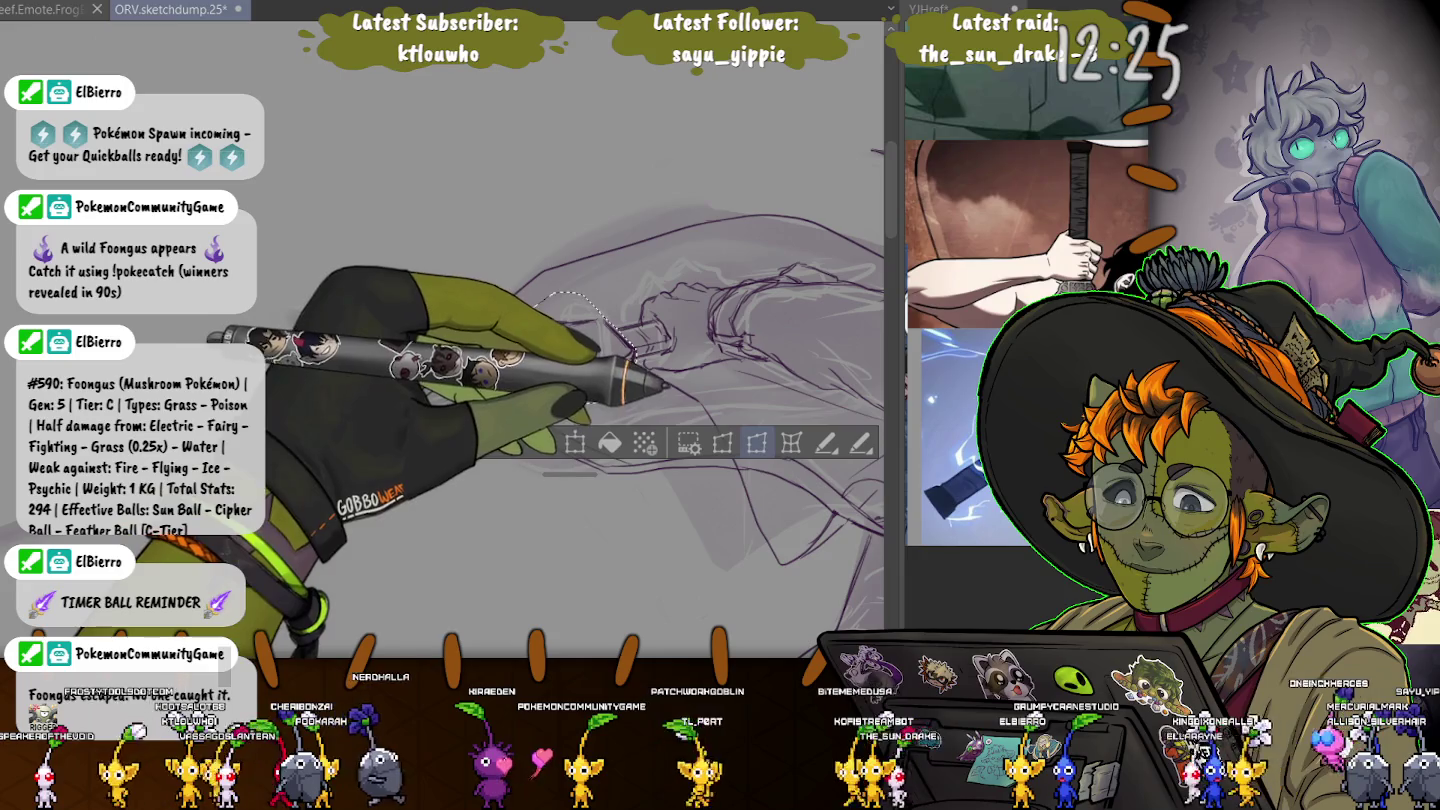
key("ctrl+t")
left_click_drag(491, 292, 500, 292)
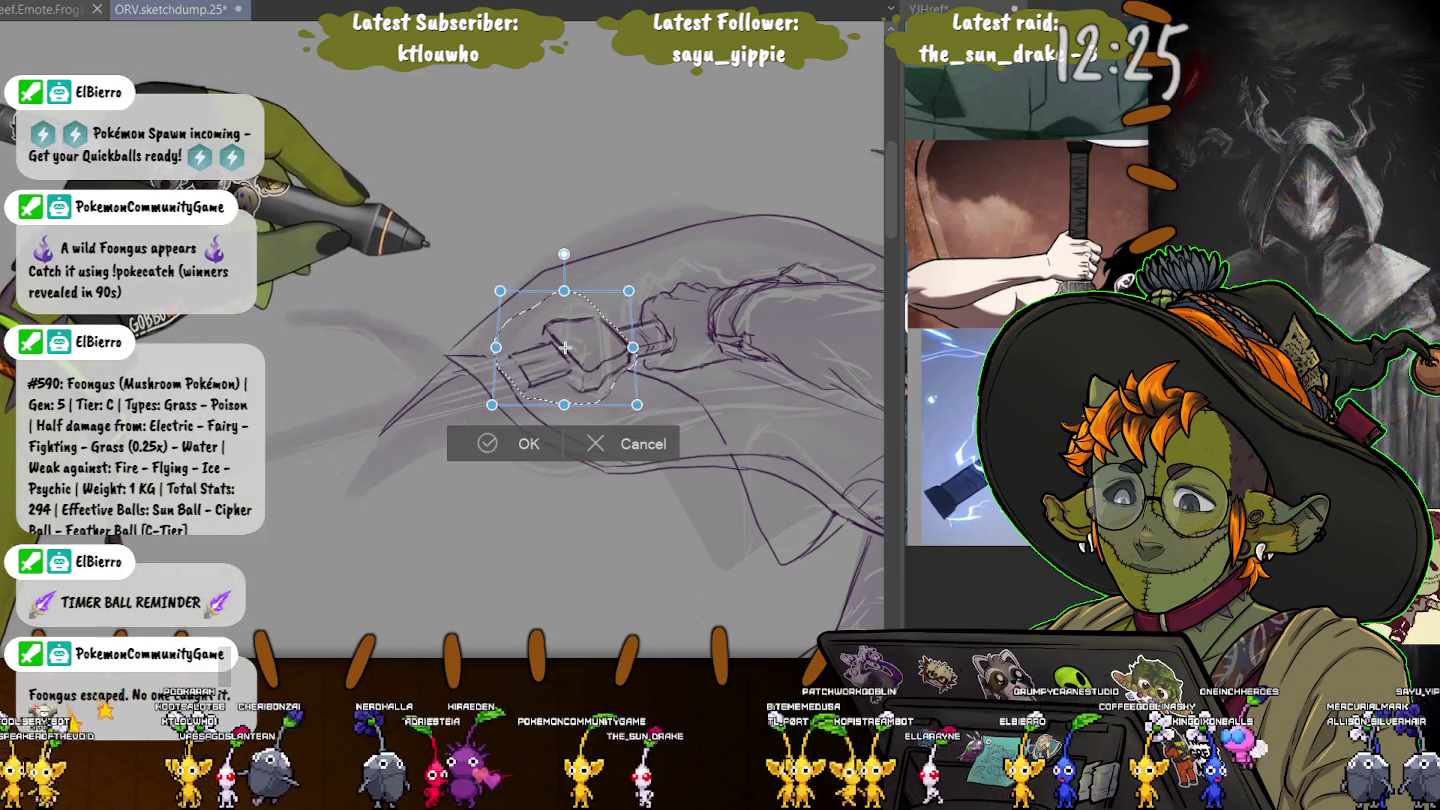
left_click_drag(565, 347, 562, 352)
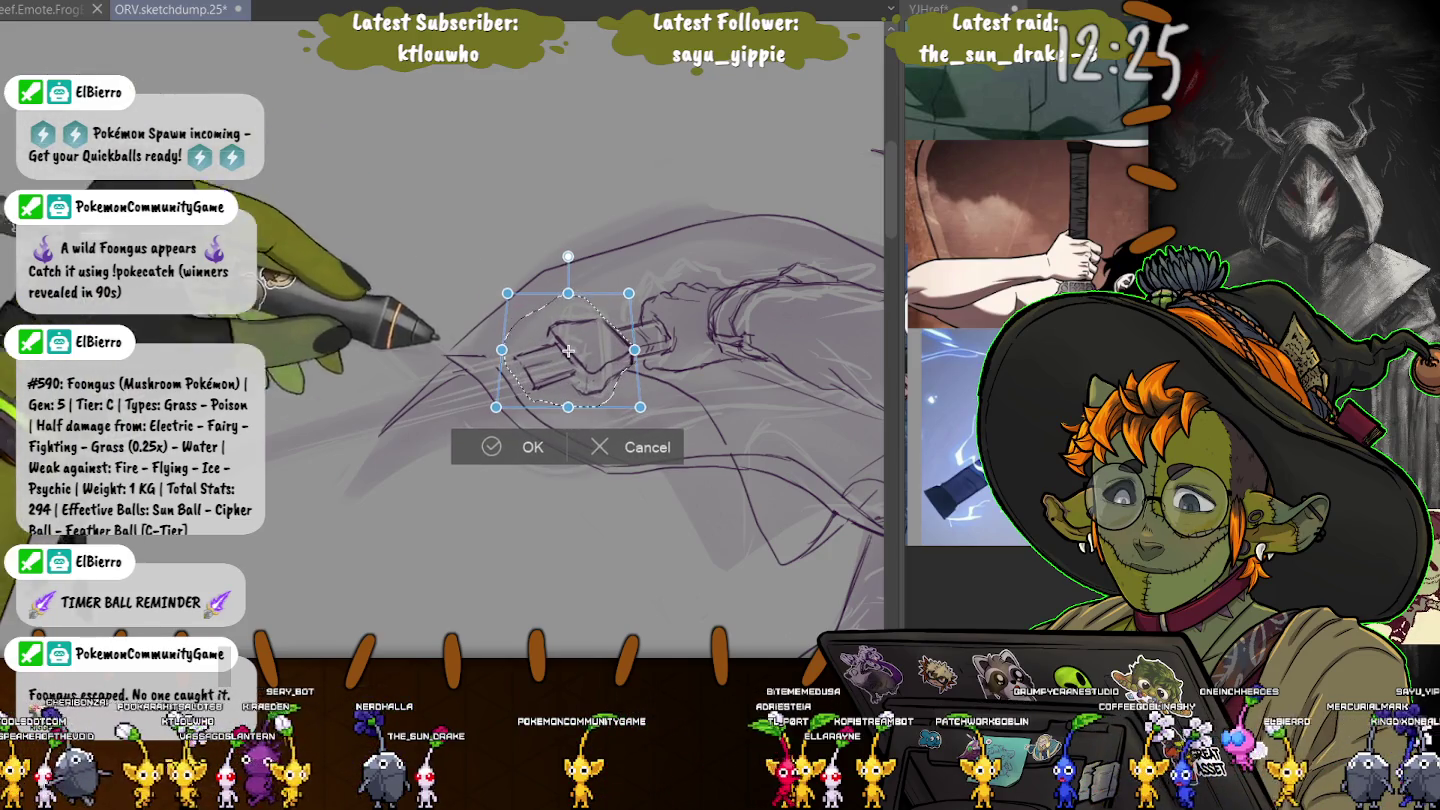
key("Return")
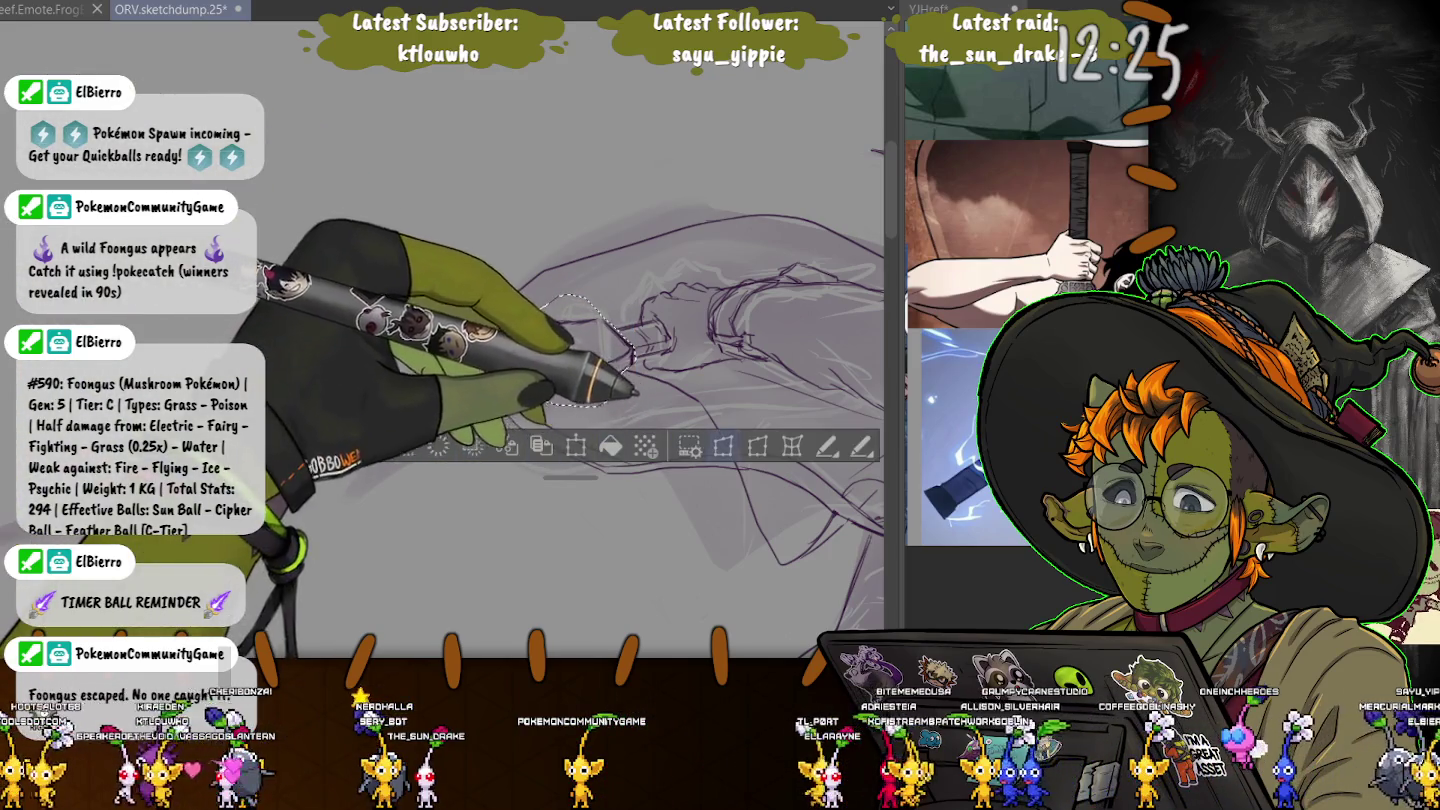
- Rotate the crossguard about 4° clockwise and clear the selection
key("ctrl+t")
left_click_drag(661, 280, 669, 292)
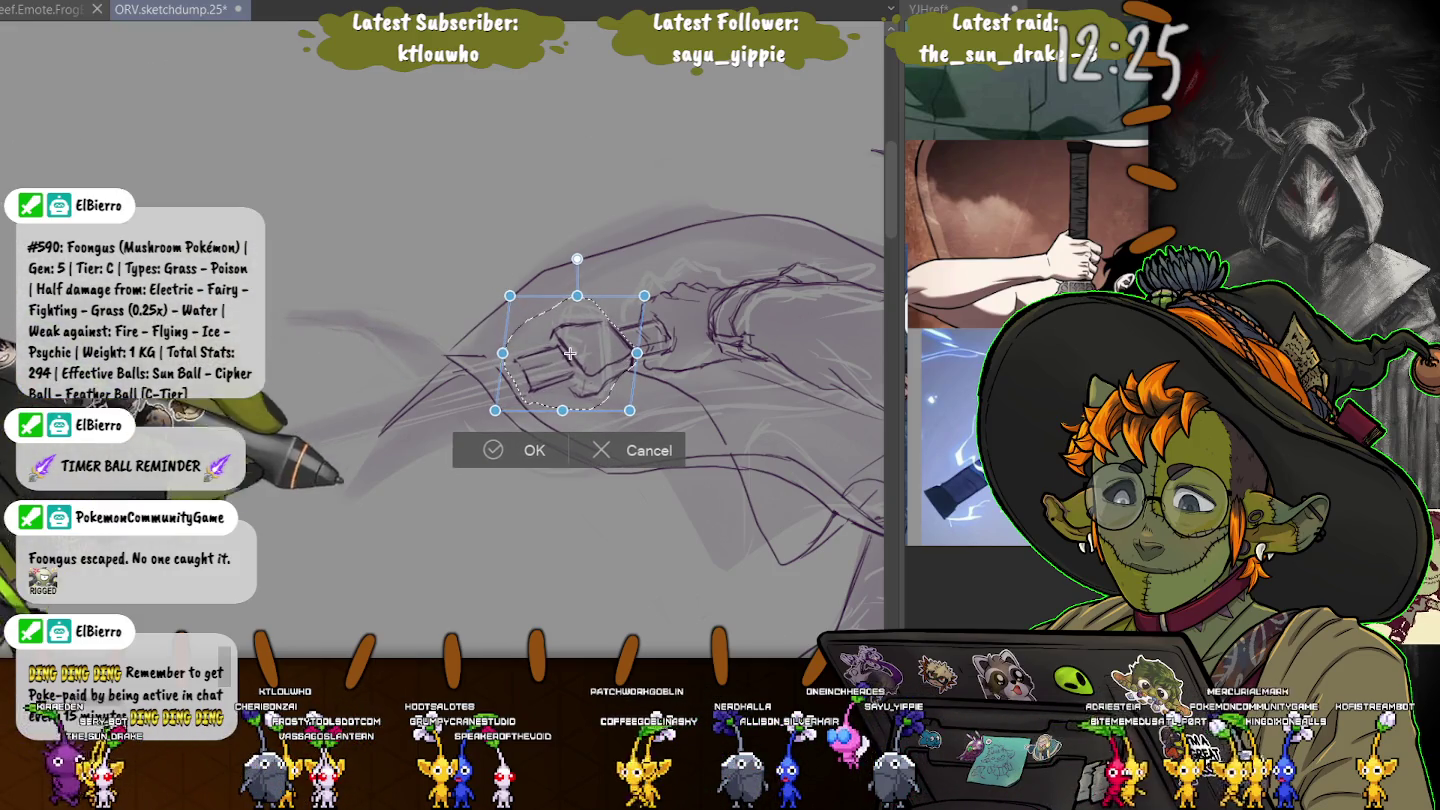
key("Return")
key("ctrl+d")
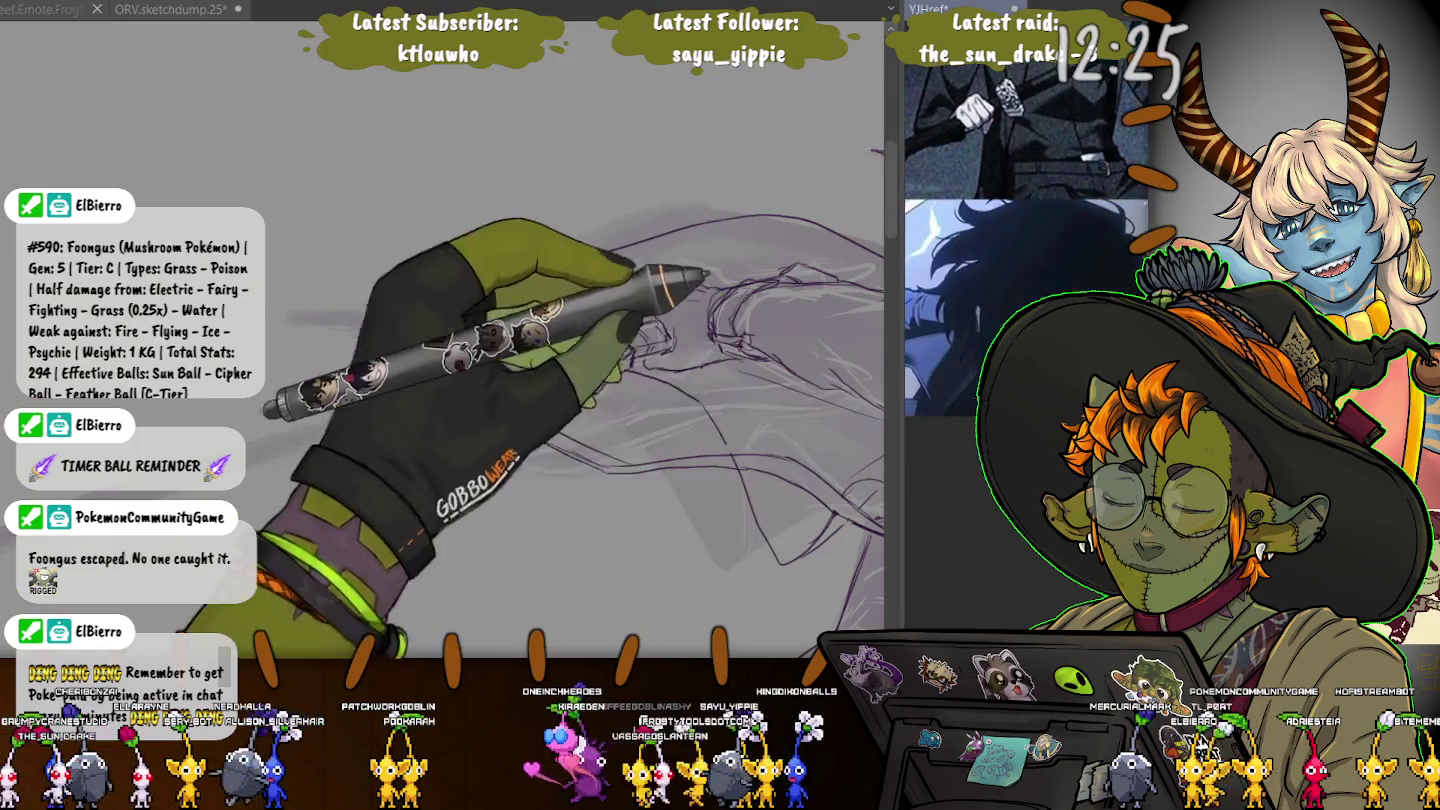
- Scroll the reference board to the close-up sword-in-hand image and shift the canvas toward the hilt
scroll(1024, 301, "down", 5)
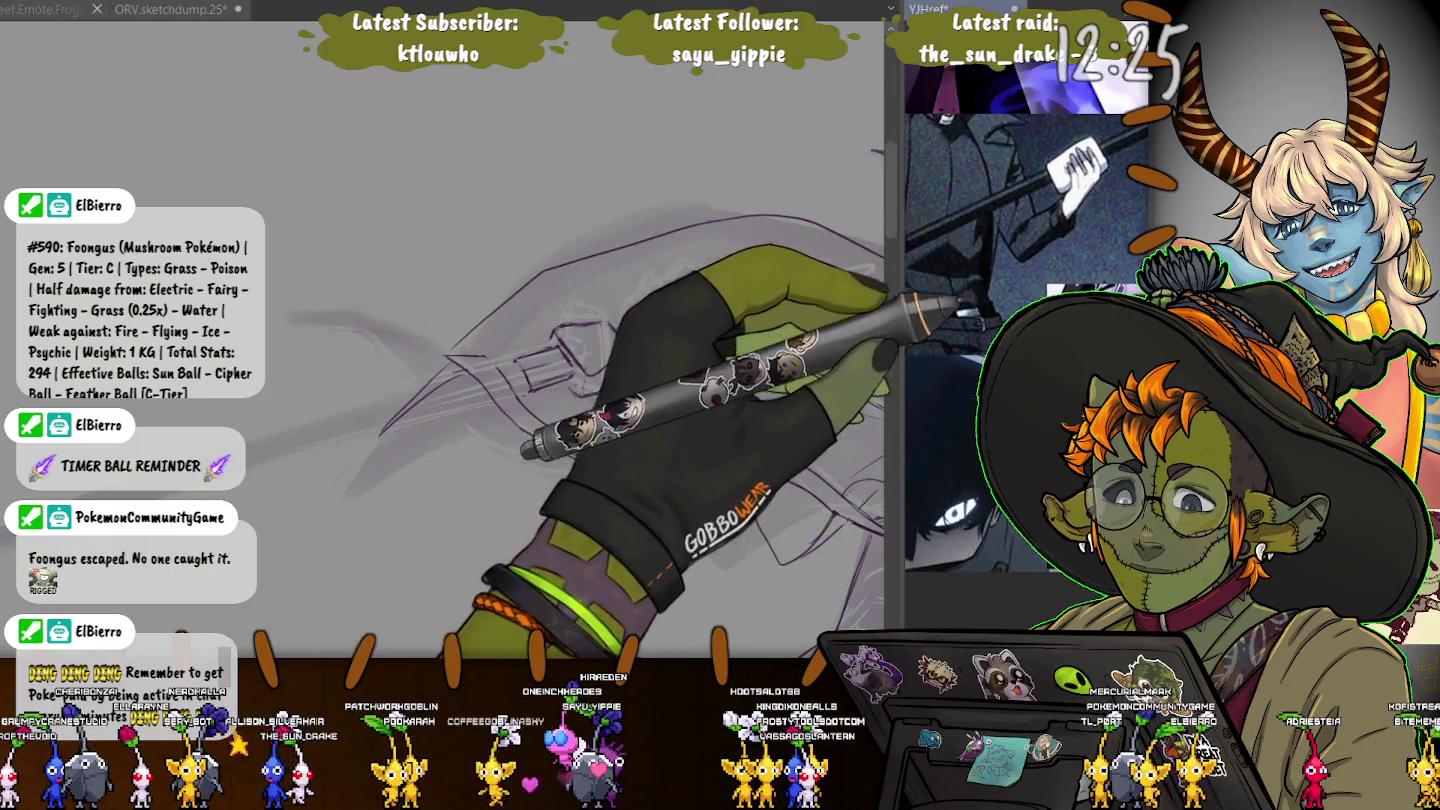
scroll(1025, 301, "down", 3)
scroll(1025, 301, "down", 3)
scroll(1025, 301, "down", 3)
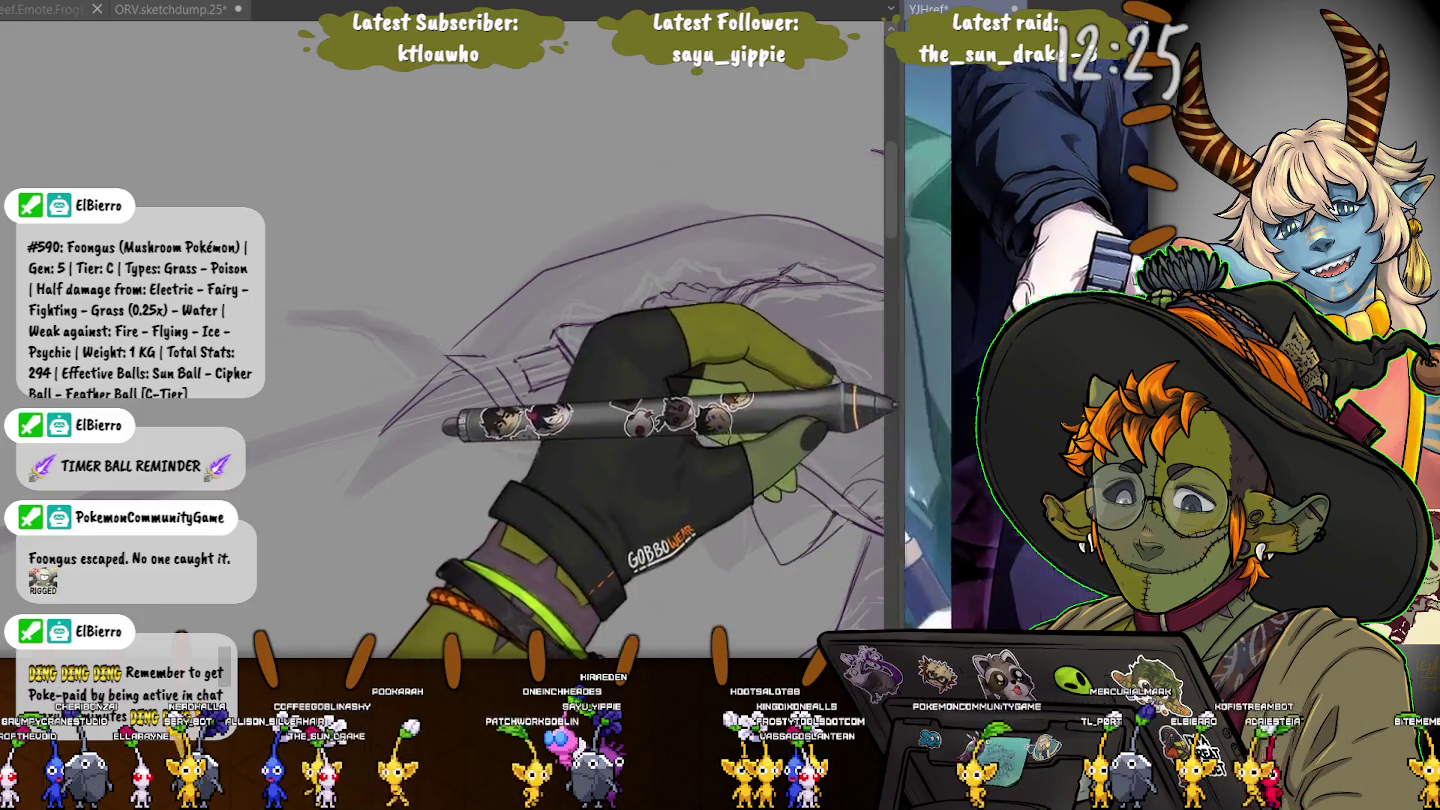
scroll(1025, 300, "down", 3)
scroll(1025, 300, "down", 3)
scroll(1025, 301, "down", 3)
scroll(1025, 300, "down", 3)
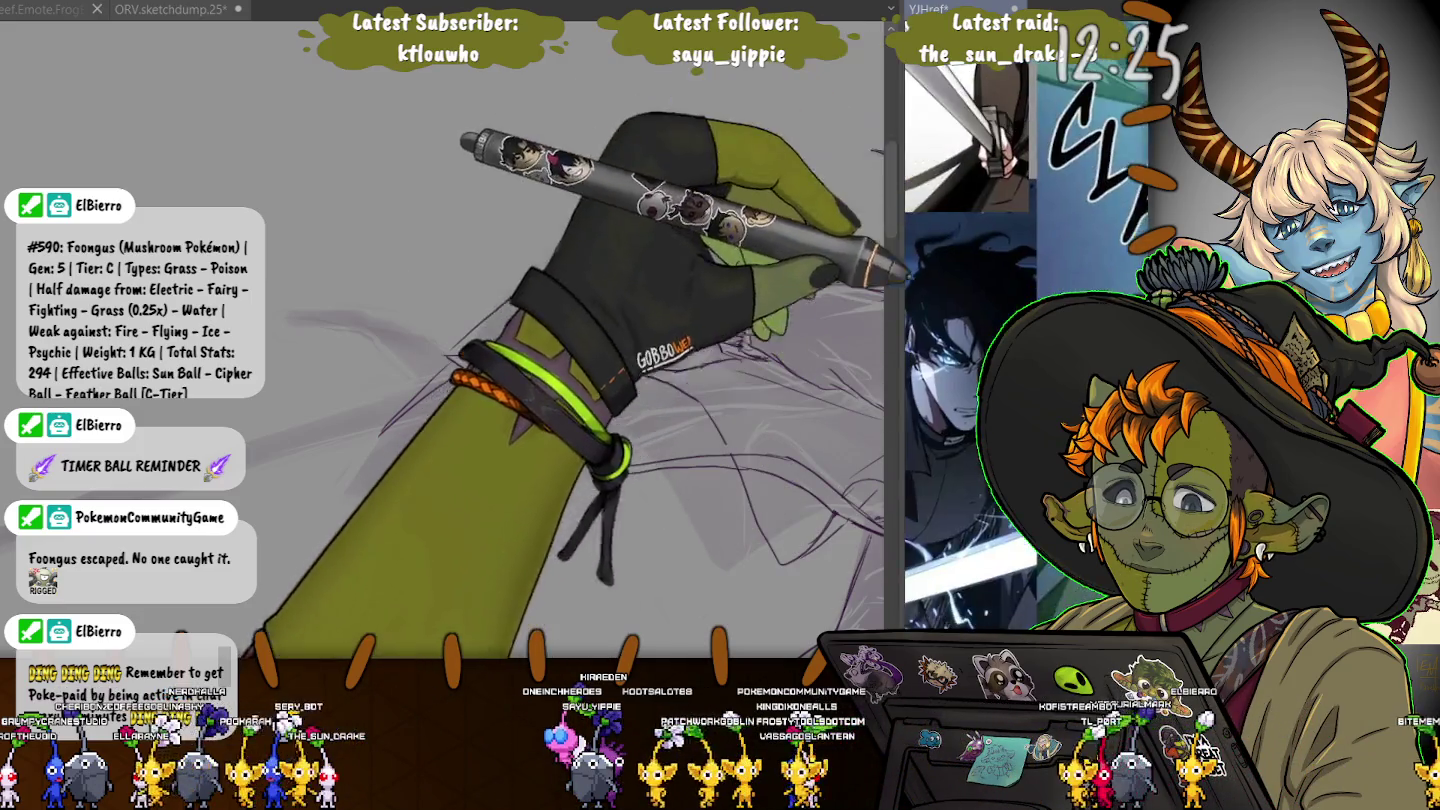
scroll(1025, 300, "down", 3)
scroll(1025, 301, "down", 3)
scroll(1025, 301, "down", 3)
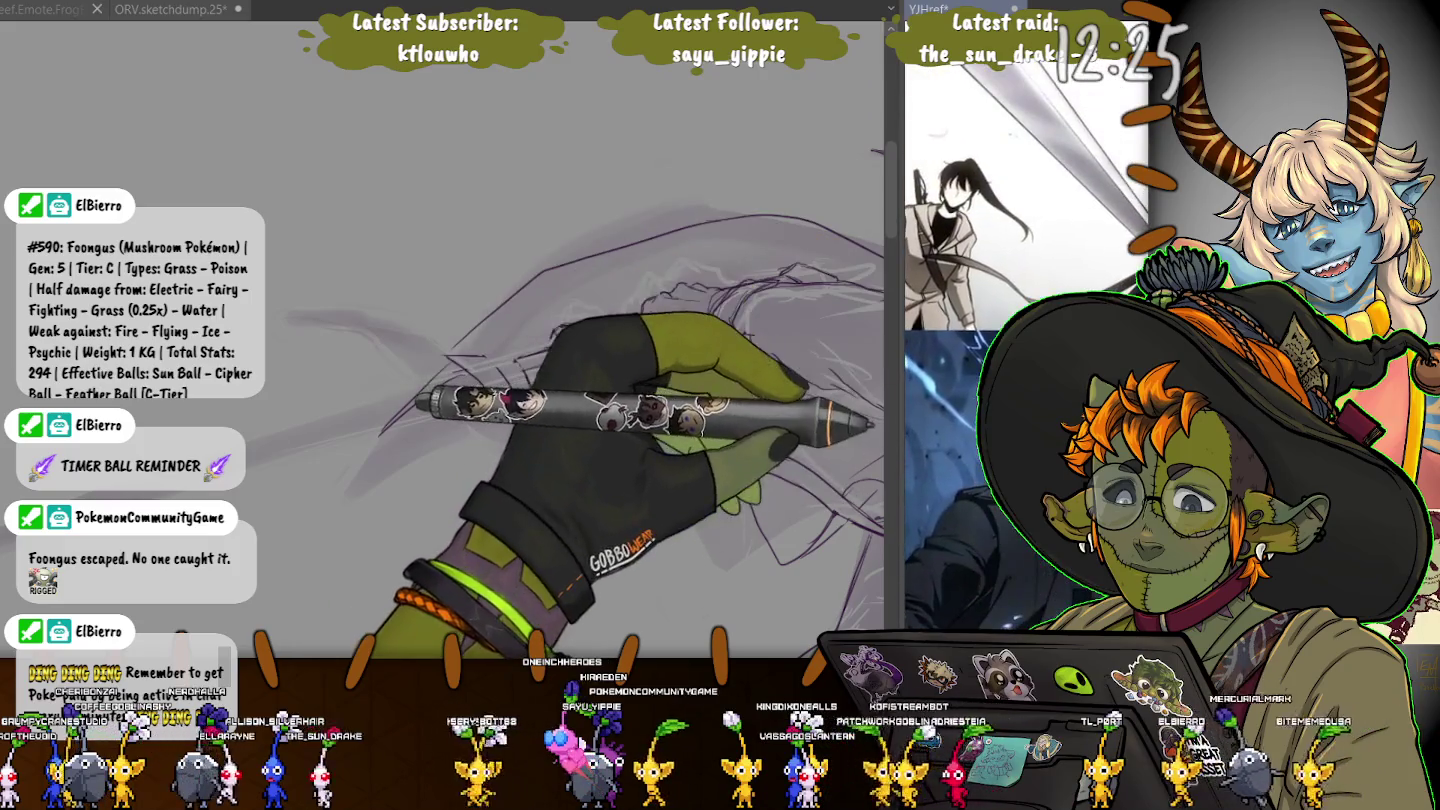
scroll(1025, 400, "down", 3)
scroll(1025, 401, "down", 2)
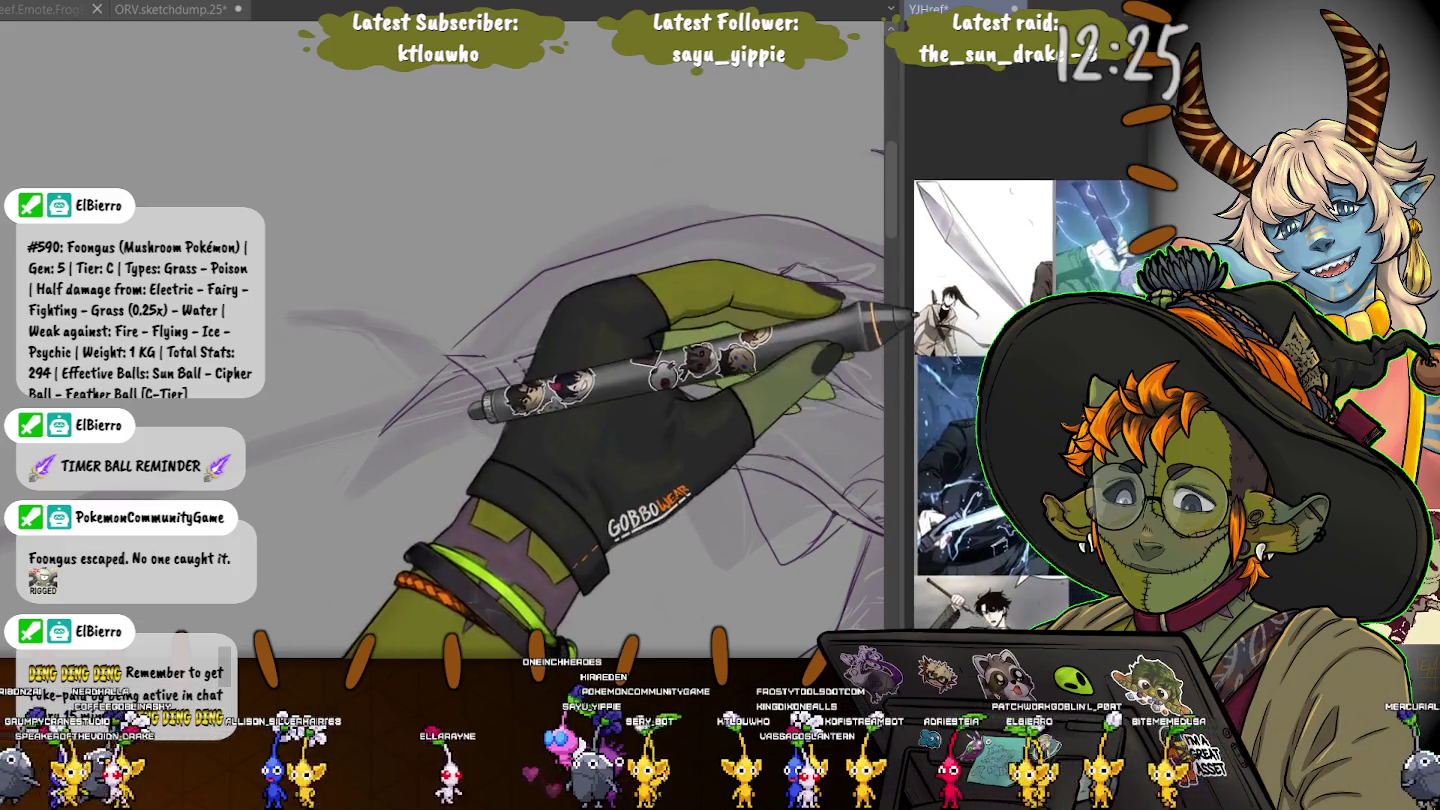
scroll(1025, 350, "up", 3)
scroll(1025, 350, "up", 2)
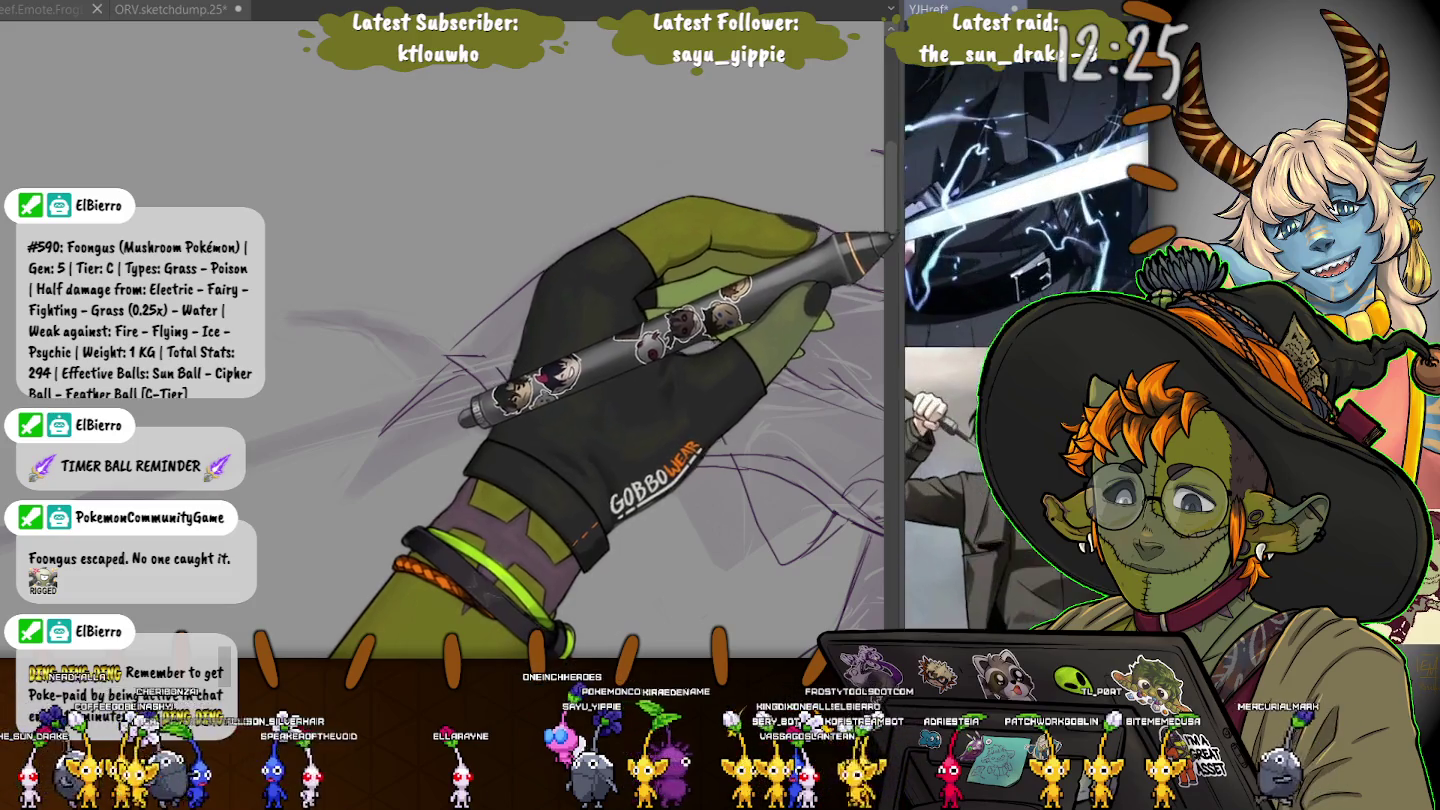
scroll(1025, 301, "down", 2)
scroll(1025, 300, "down", 2)
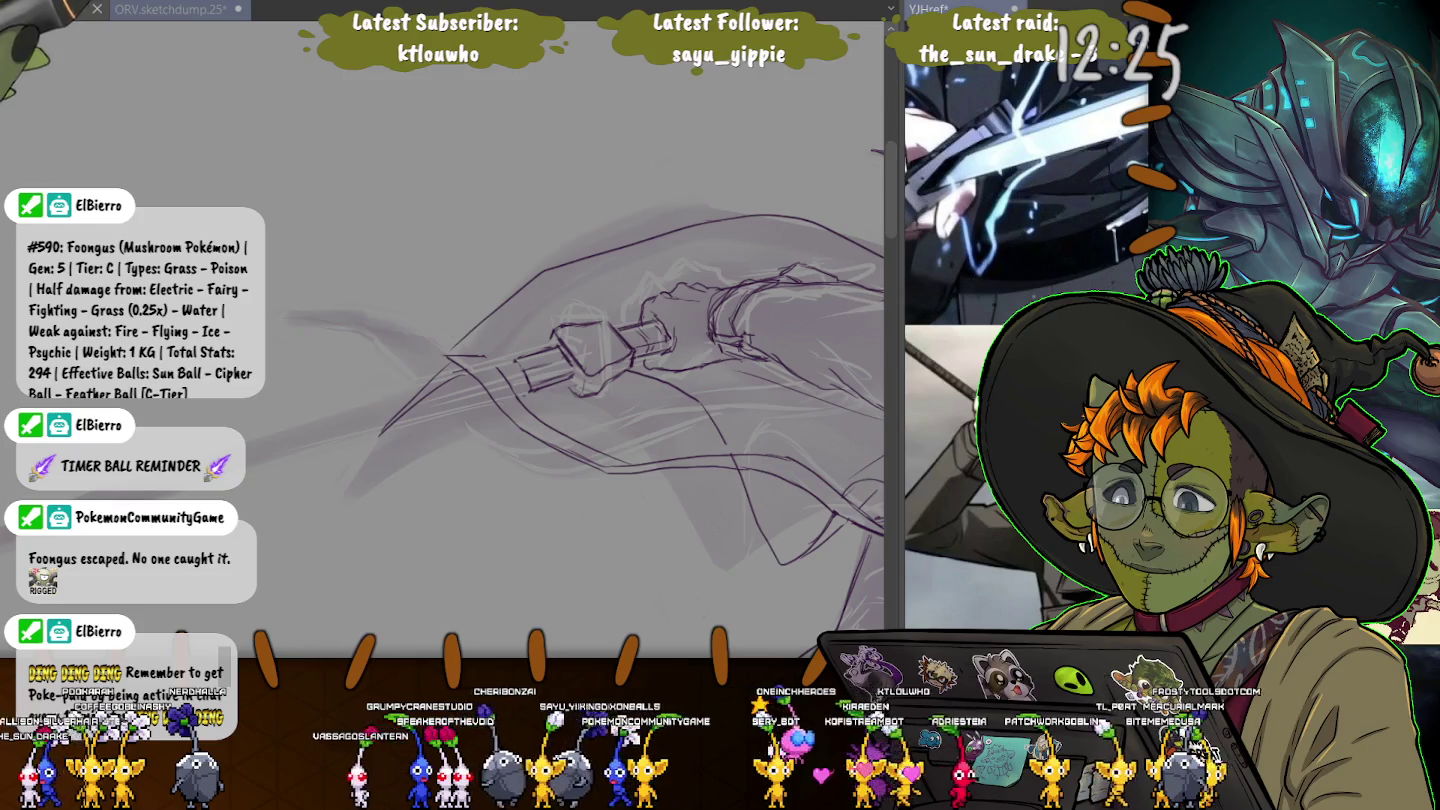
left_click_drag(465, 280, 440, 256)
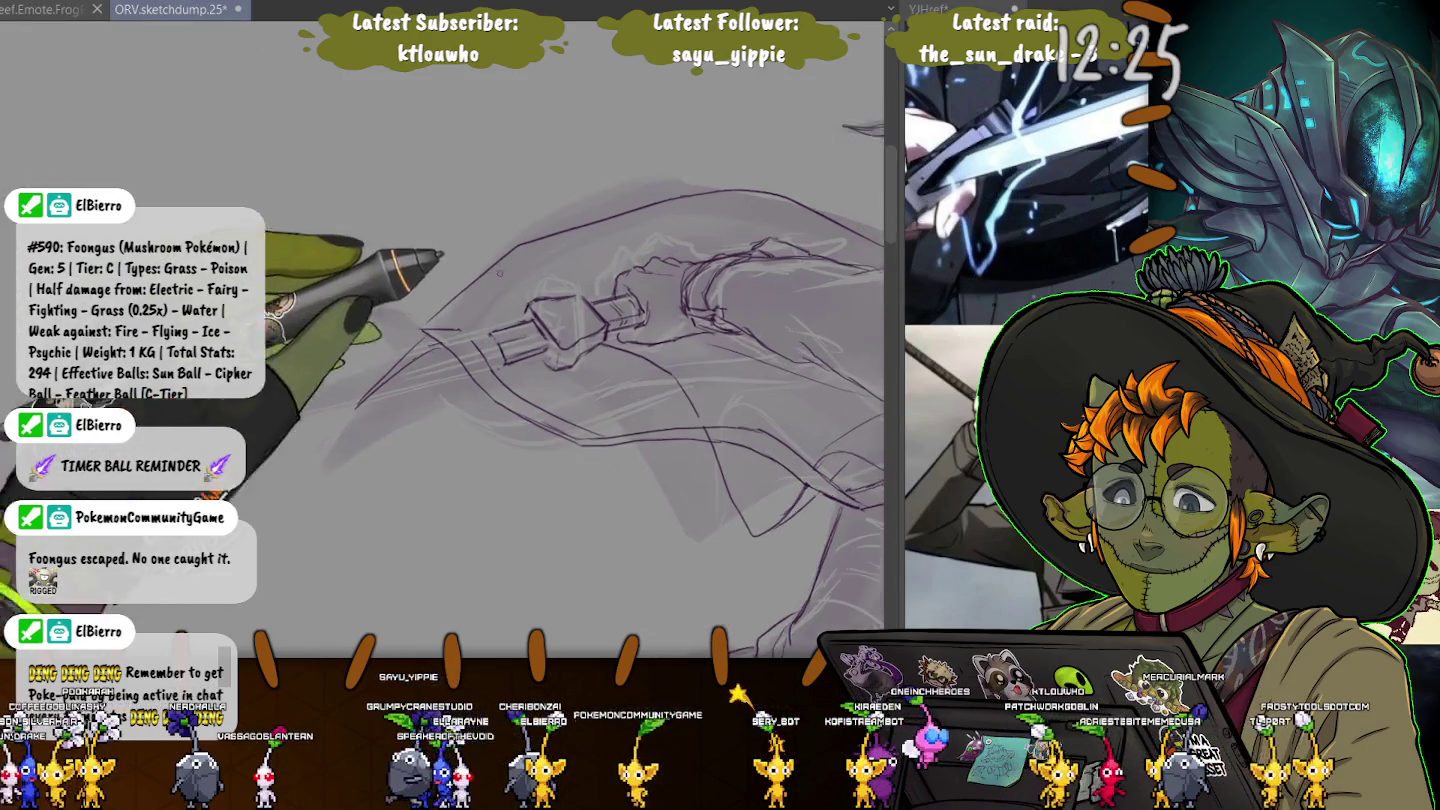
- Zoom in about 2x on the sword hilt and crossguard
scroll(618, 364, "up", 3)
scroll(618, 365, "up", 2)
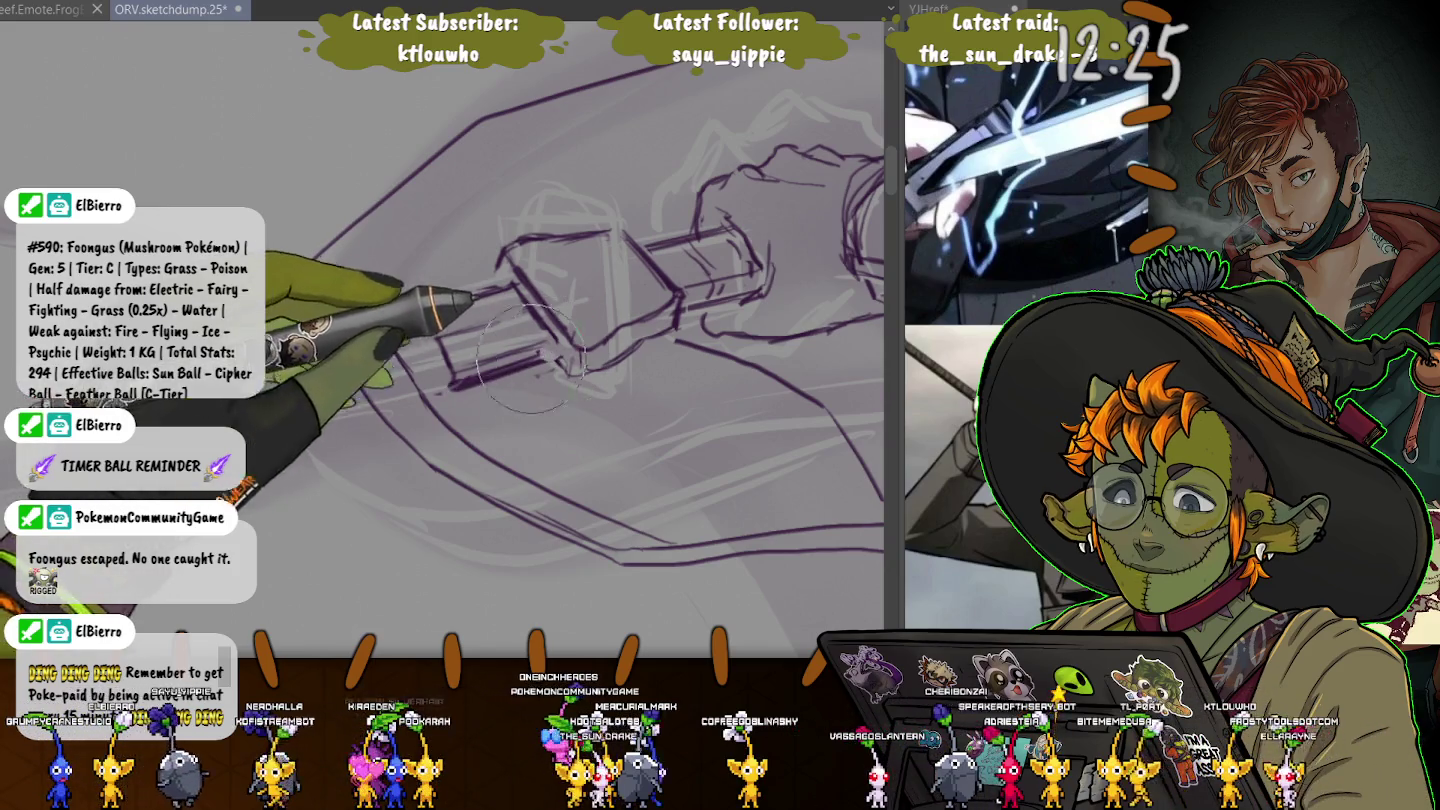
- Draw a thick dark line along the crossguard's lower edge with a larger brush
key("e")
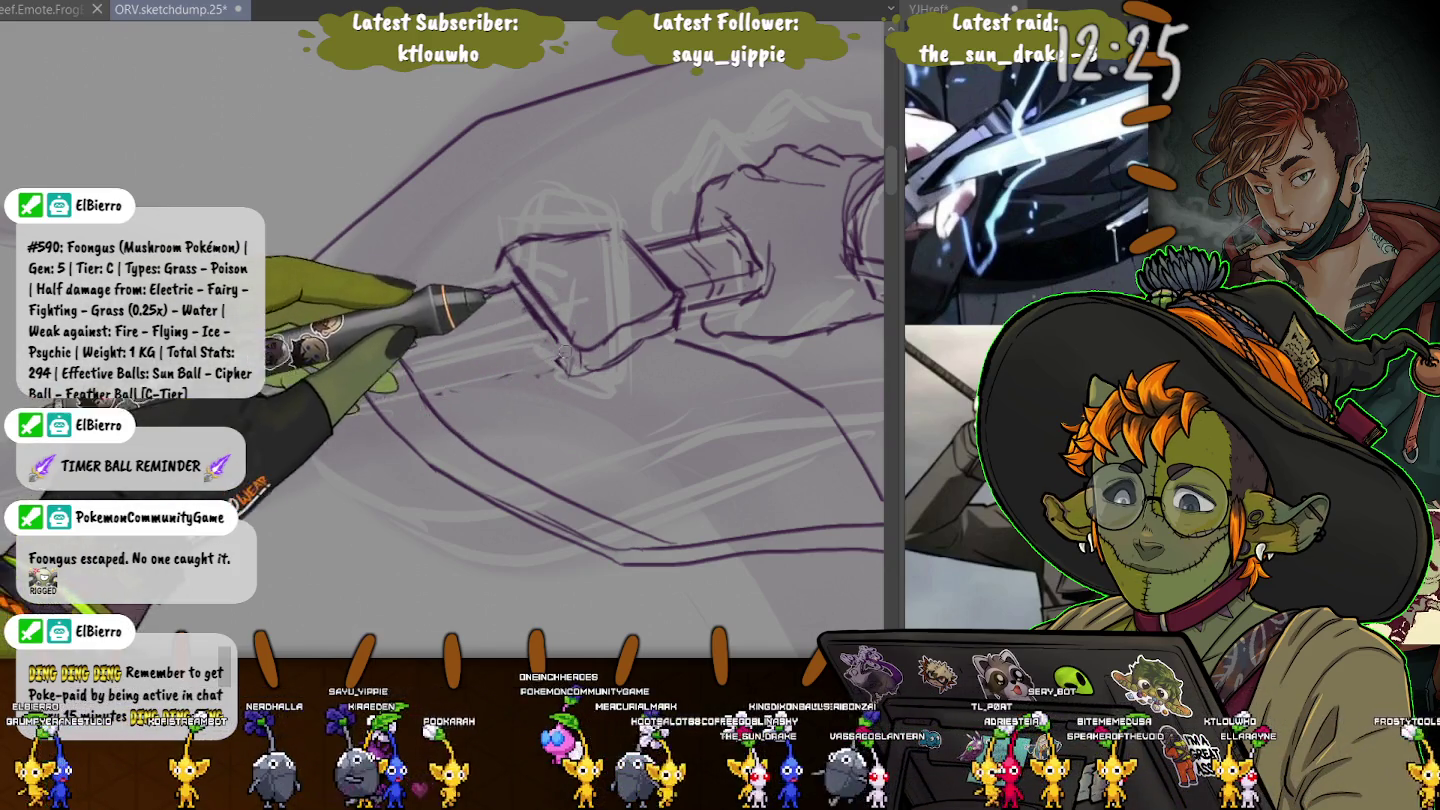
left_click_drag(555, 350, 443, 383)
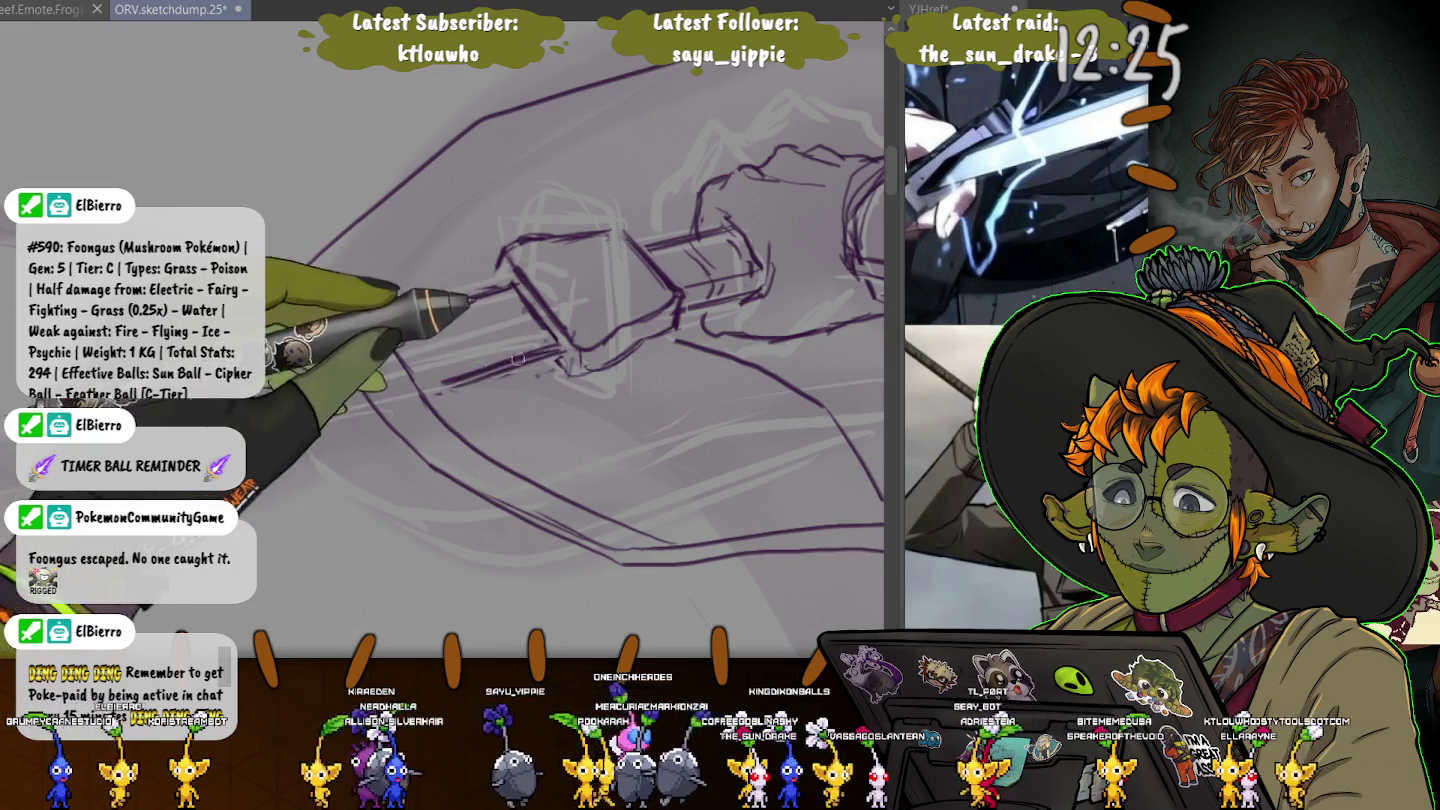
key("e")
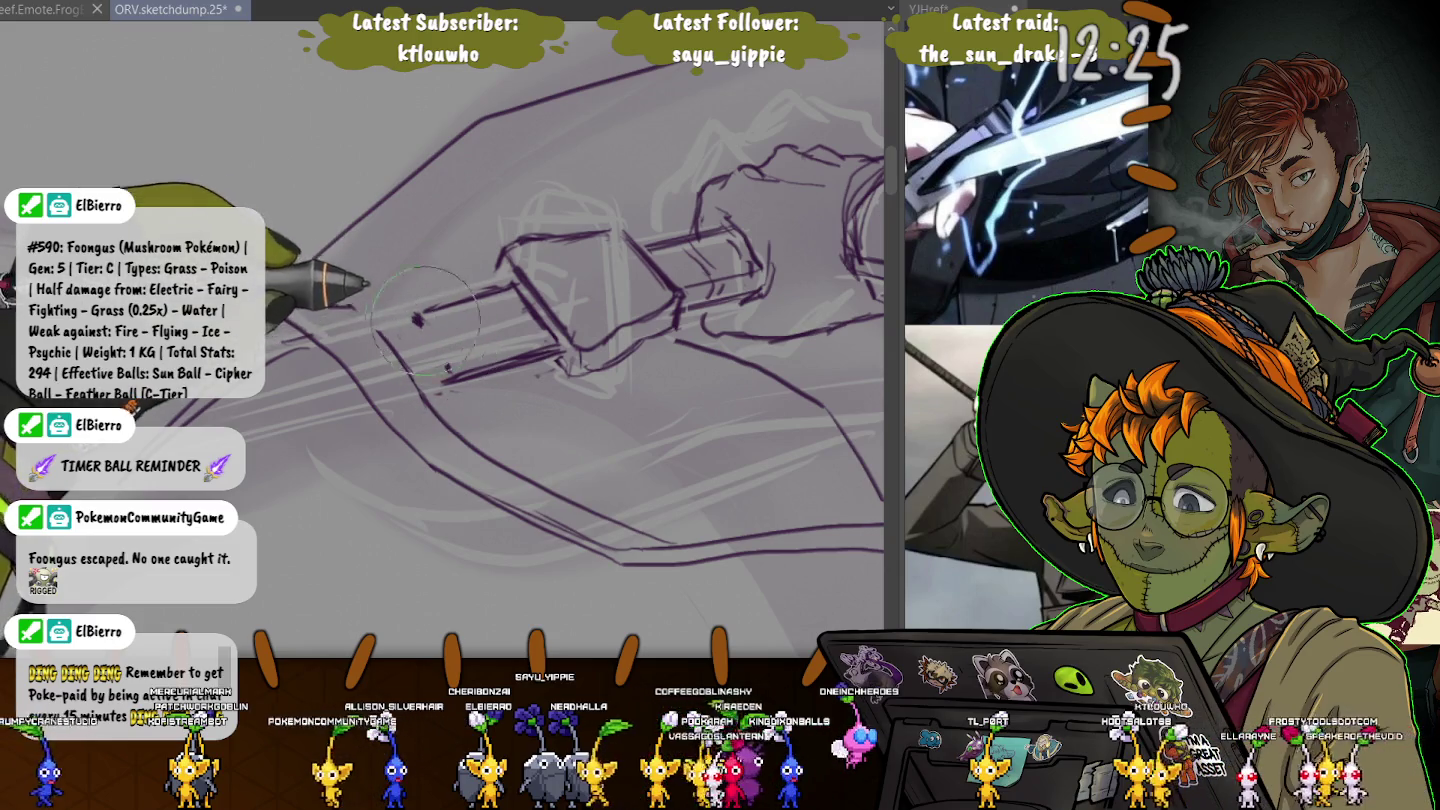
key("e")
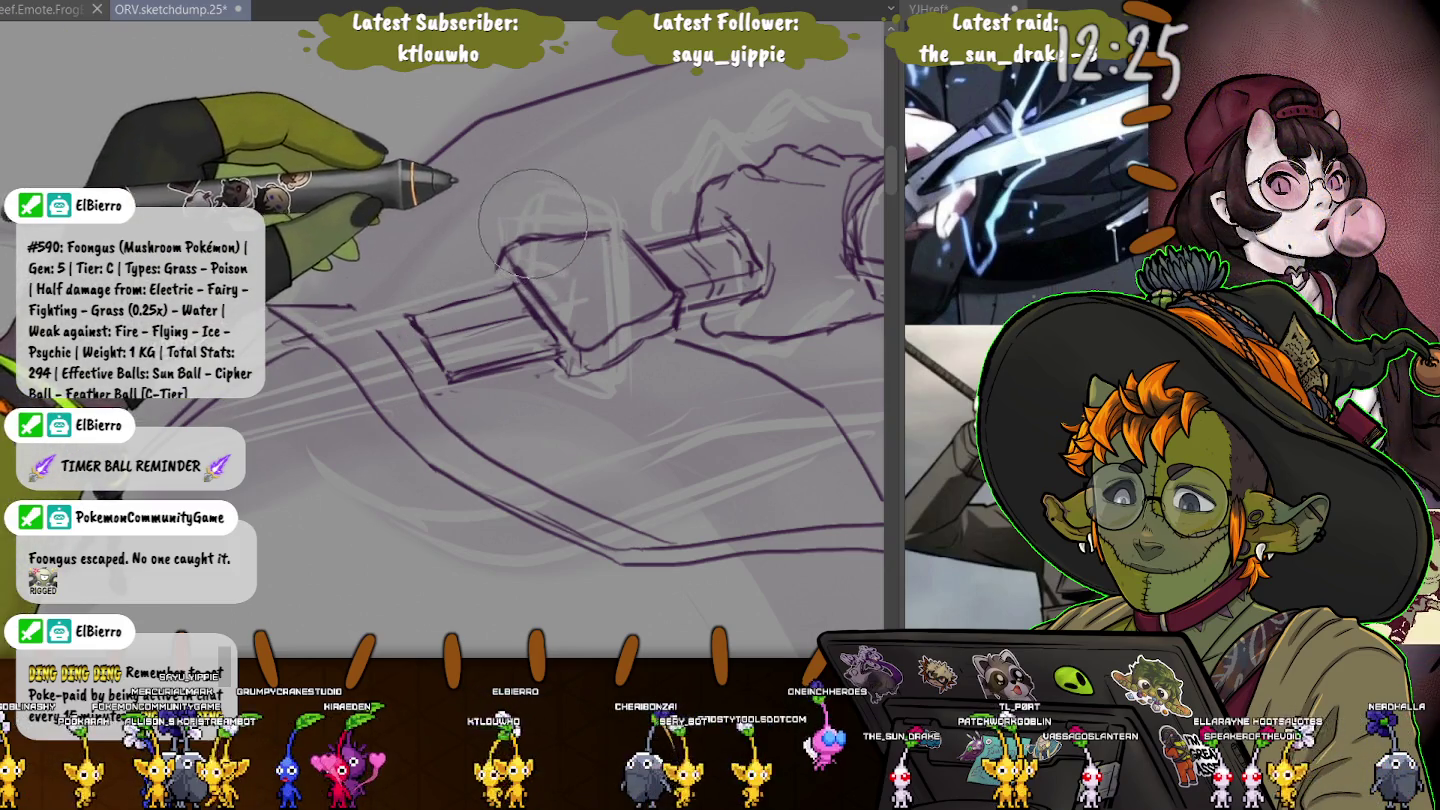
- Darken the crossguard block's left side and top edge with pen strokes
left_click_drag(562, 333, 513, 264)
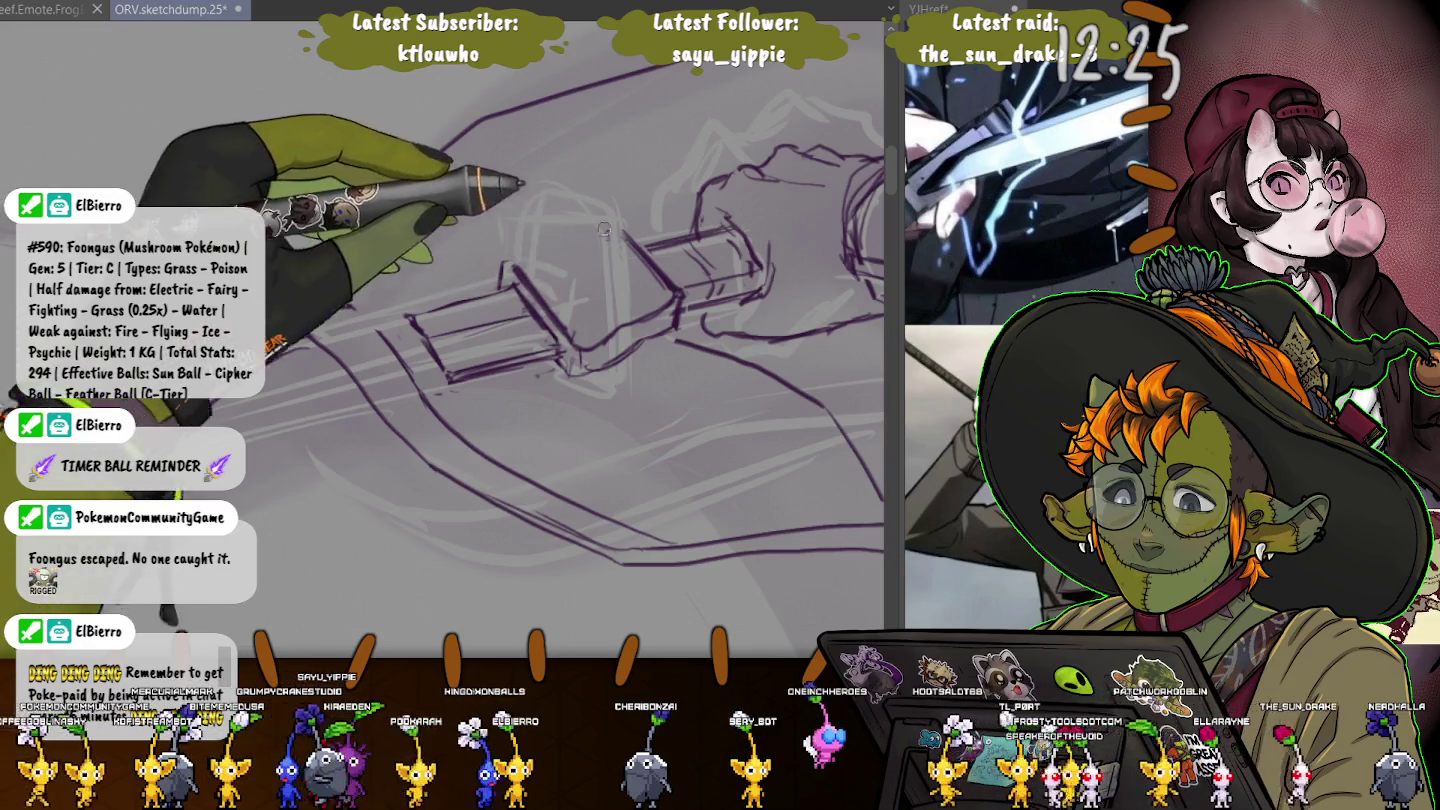
left_click_drag(604, 230, 505, 260)
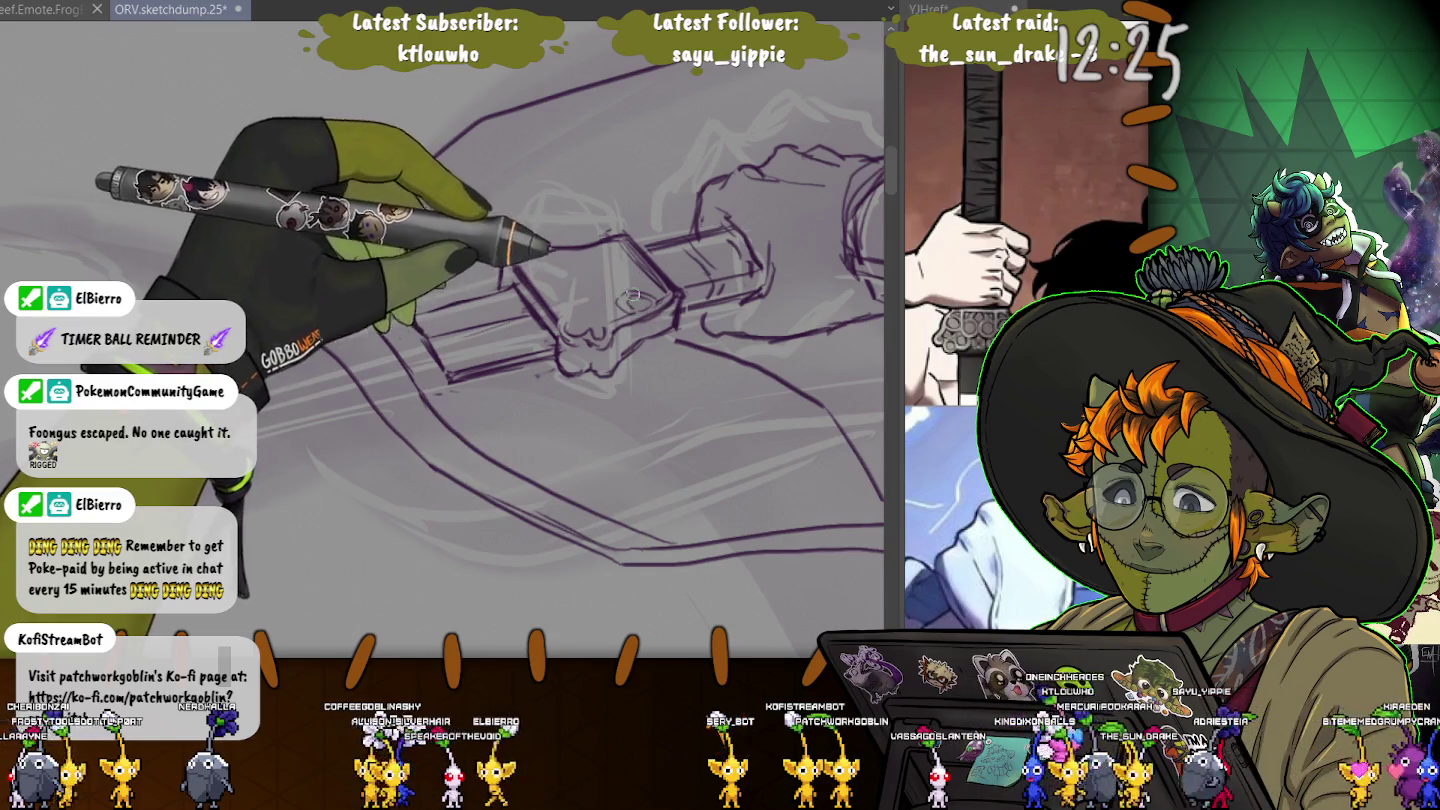
- Draw a curled finger wrapping over the sword grip beside the crossguard
left_click_drag(632, 296, 645, 305)
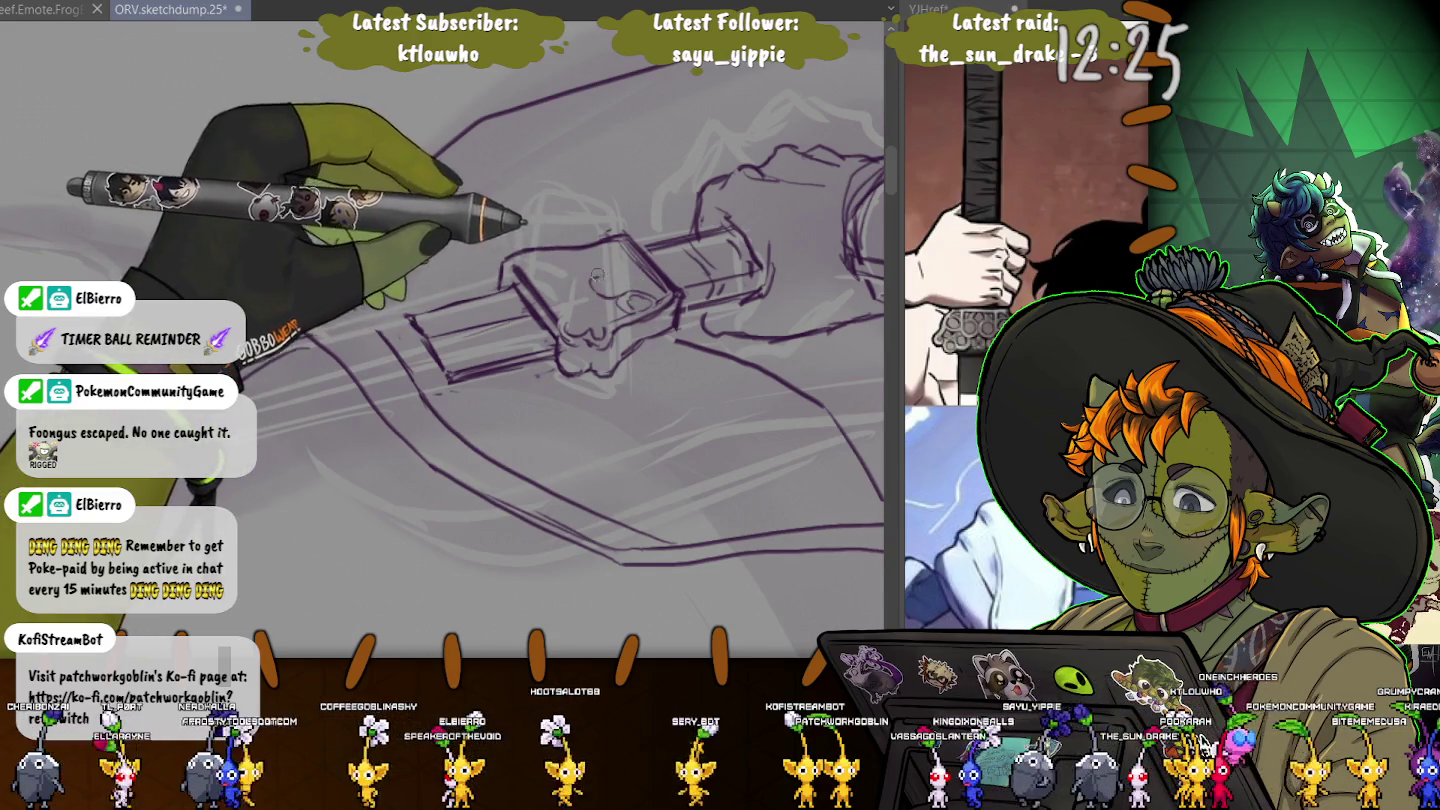